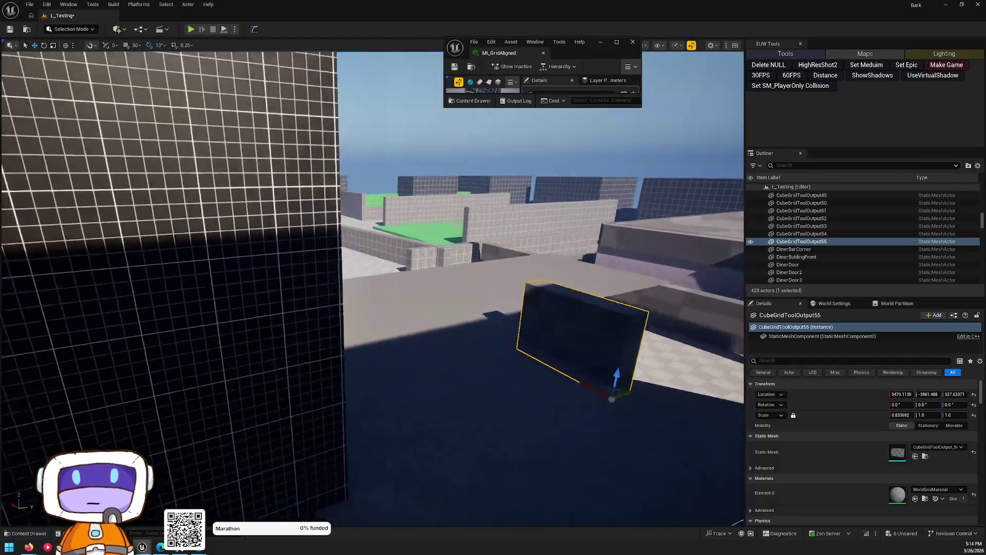
# Step: Slide the cube block along Y and adjust its scale and rotation
pyautogui.moveTo(583, 395)
pyautogui.mouseDown()
pyautogui.moveTo(549, 391)
pyautogui.moveTo(557, 398)
pyautogui.mouseUp()
pyautogui.press('r')
pyautogui.press('w')
pyautogui.moveTo(498, 398)
pyautogui.mouseDown()
pyautogui.moveTo(462, 390)
pyautogui.moveTo(498, 399)
pyautogui.mouseUp()
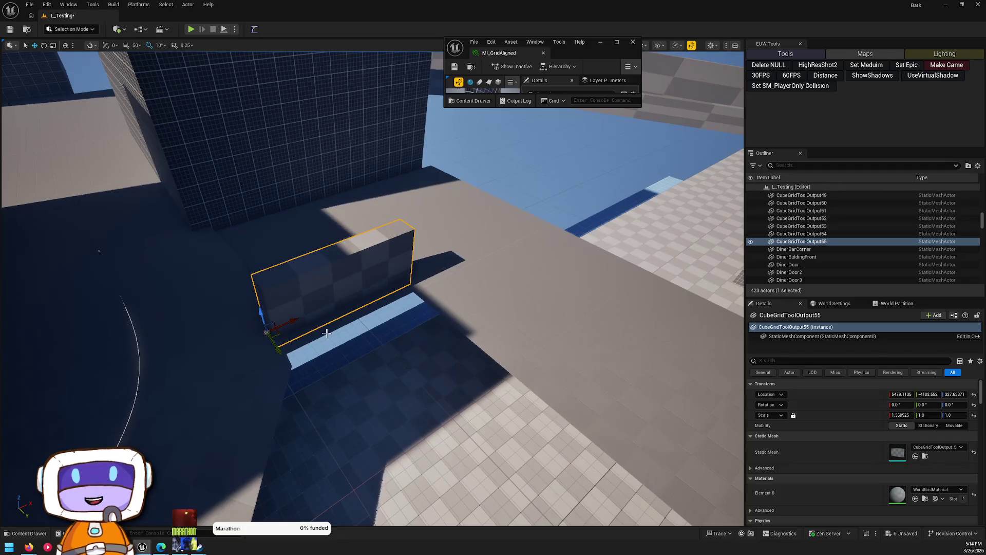
pyautogui.press('e')
pyautogui.moveTo(253, 351)
pyautogui.mouseDown()
pyautogui.moveTo(273, 365)
pyautogui.moveTo(325, 340)
pyautogui.moveTo(363, 297)
pyautogui.moveTo(469, 271)
pyautogui.moveTo(449, 275)
pyautogui.moveTo(524, 241)
pyautogui.moveTo(529, 254)
pyautogui.moveTo(567, 241)
pyautogui.mouseUp()
pyautogui.press('w')
pyautogui.press('Escape')
# Step: Raise the CubeGridToolOutput21 wall along Z onto the rooftop ledge
pyautogui.click(257, 360)
pyautogui.moveTo(257, 360)
pyautogui.mouseDown()
pyautogui.moveTo(284, 348)
pyautogui.moveTo(257, 324)
pyautogui.mouseUp()
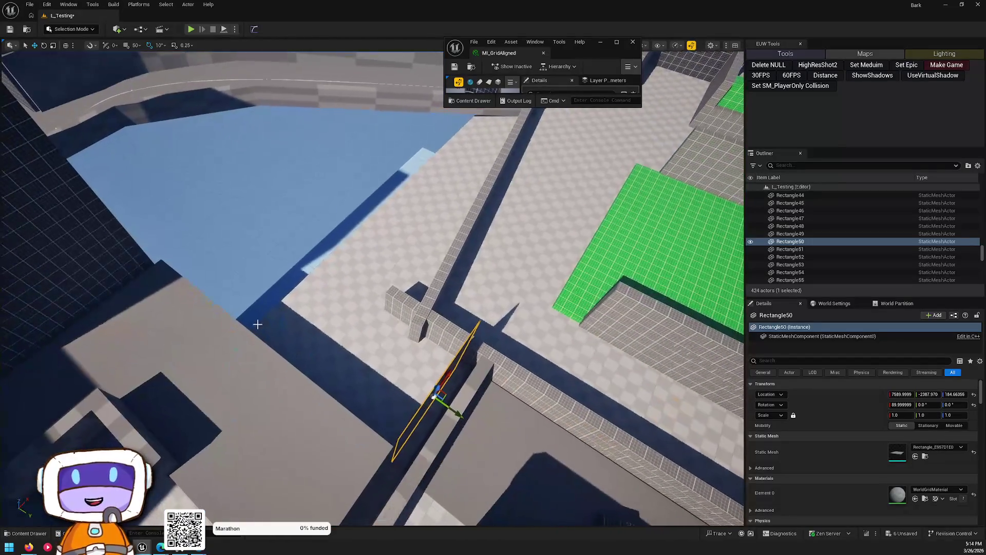
pyautogui.click(523, 396)
pyautogui.moveTo(524, 396)
pyautogui.mouseDown()
pyautogui.moveTo(506, 390)
pyautogui.moveTo(530, 409)
pyautogui.moveTo(341, 331)
pyautogui.moveTo(342, 341)
pyautogui.mouseUp()
pyautogui.moveTo(423, 453)
pyautogui.mouseDown()
pyautogui.moveTo(330, 363)
pyautogui.moveTo(383, 419)
pyautogui.moveTo(395, 405)
pyautogui.mouseUp()
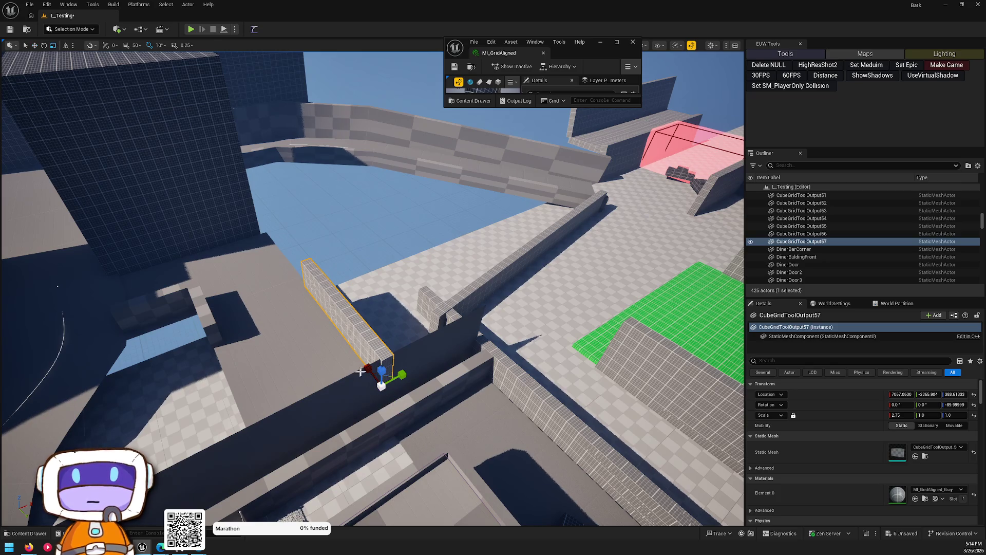
pyautogui.press('Escape')
pyautogui.moveTo(484, 382)
pyautogui.mouseDown()
pyautogui.moveTo(484, 339)
pyautogui.moveTo(463, 334)
pyautogui.moveTo(462, 308)
pyautogui.moveTo(493, 324)
pyautogui.moveTo(422, 323)
pyautogui.moveTo(481, 382)
pyautogui.mouseUp()
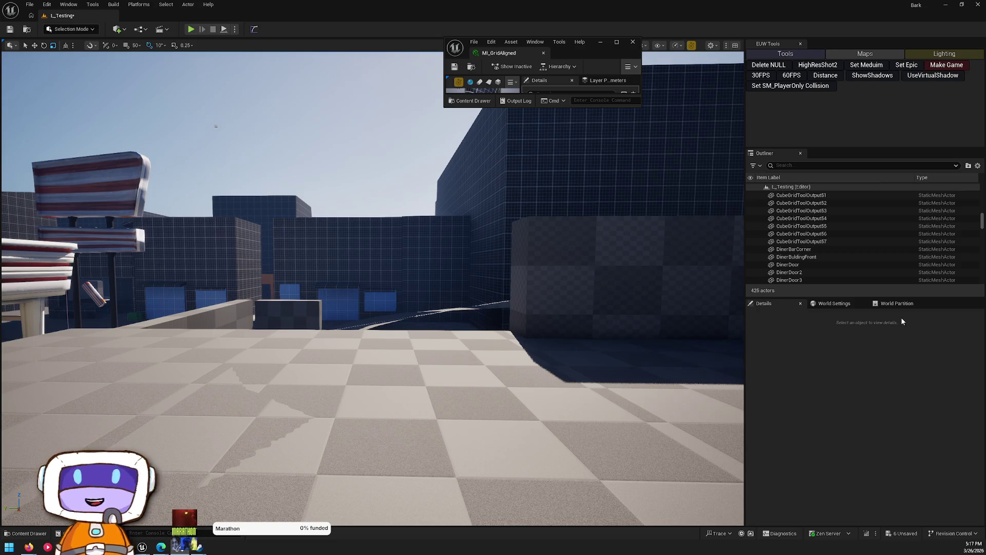
pyautogui.moveTo(454, 269)
pyautogui.mouseDown()
pyautogui.moveTo(493, 264)
pyautogui.moveTo(441, 271)
pyautogui.moveTo(463, 277)
pyautogui.mouseUp()
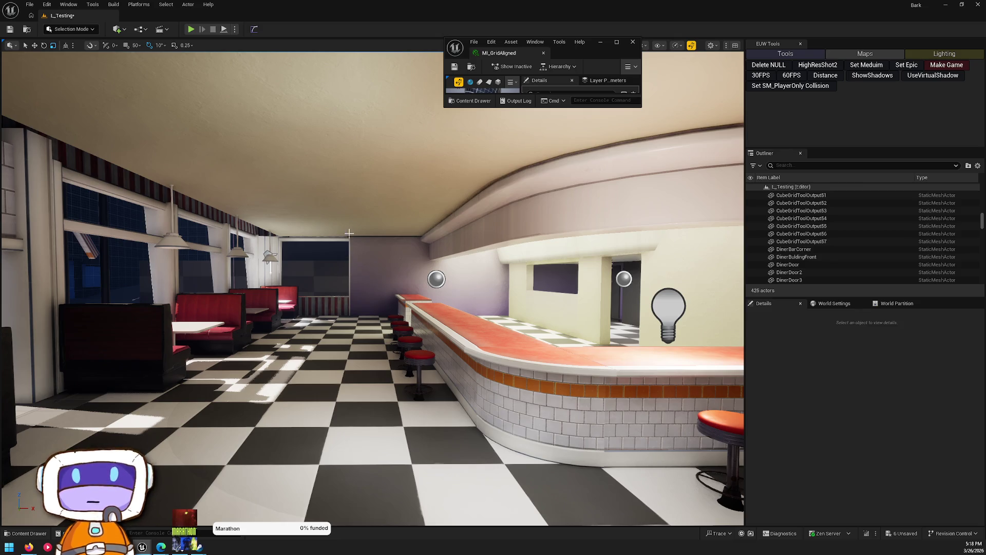
pyautogui.rightClick(318, 203)
pyautogui.press('w')
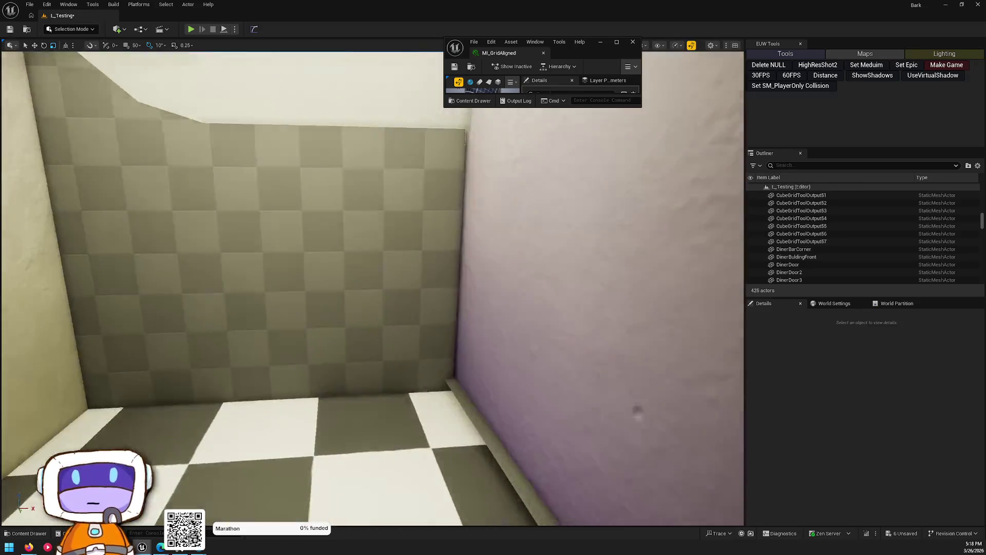
pyautogui.press('s')
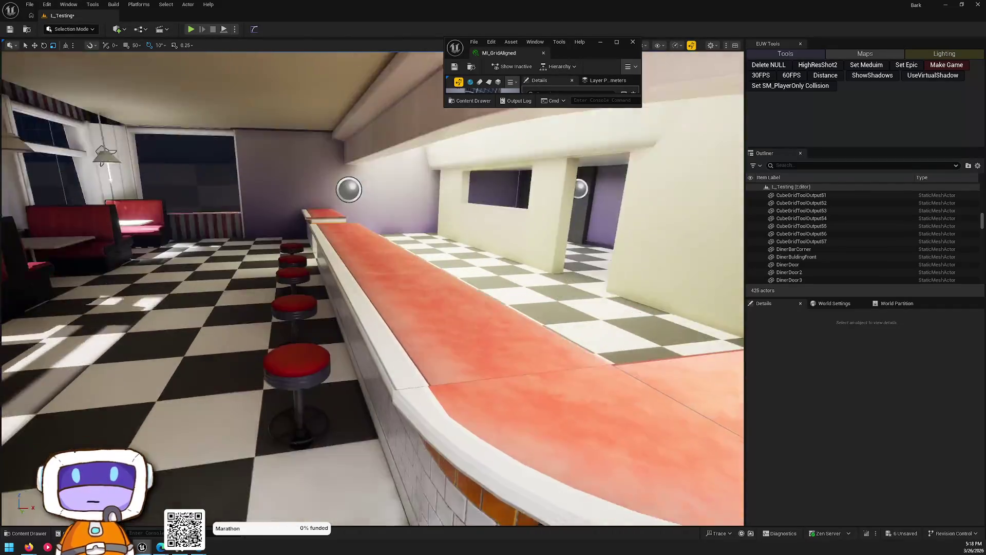
pyautogui.press('q')
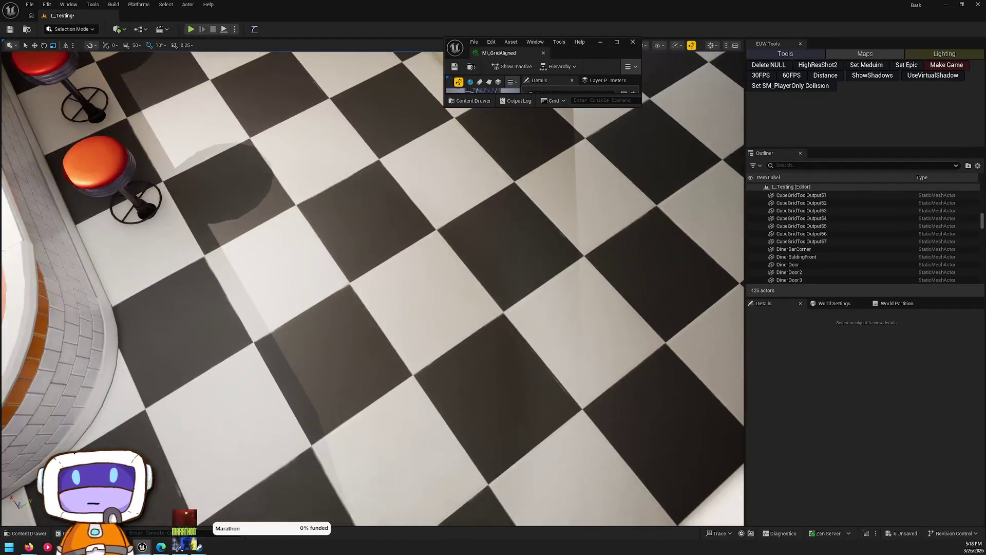
pyautogui.press('e')
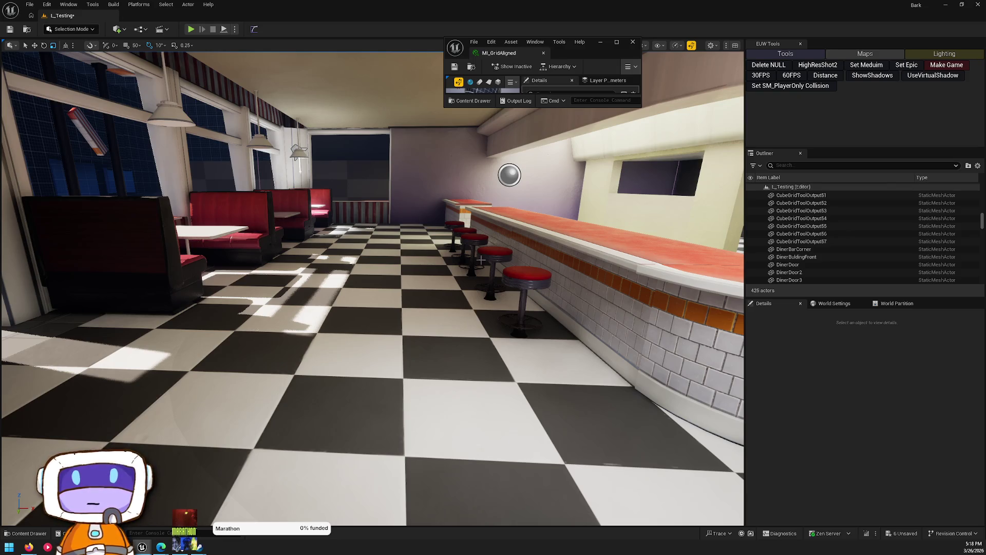
pyautogui.moveTo(428, 252)
pyautogui.mouseDown()
pyautogui.moveTo(411, 215)
pyautogui.moveTo(445, 115)
pyautogui.moveTo(389, 85)
pyautogui.moveTo(362, 88)
pyautogui.moveTo(340, 138)
pyautogui.moveTo(407, 250)
pyautogui.moveTo(395, 287)
pyautogui.moveTo(411, 349)
pyautogui.moveTo(464, 411)
pyautogui.moveTo(596, 405)
pyautogui.mouseUp()
pyautogui.click(390, 251)
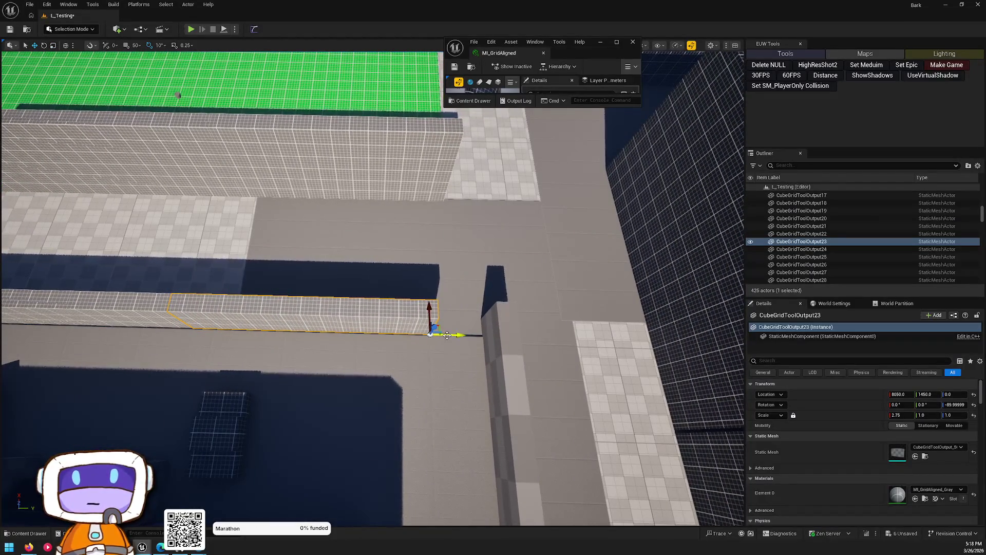
# Step: Shift CubeGridToolOutput23 about 300 units along Y to roughly 1751
pyautogui.moveTo(446, 335); pyautogui.dragTo(508, 339)
pyautogui.moveTo(266, 272)
pyautogui.mouseDown()
pyautogui.moveTo(287, 221)
pyautogui.moveTo(303, 234)
pyautogui.moveTo(434, 226)
pyautogui.moveTo(390, 226)
pyautogui.moveTo(411, 220)
pyautogui.mouseUp()
pyautogui.click(442, 169)
pyautogui.moveTo(442, 170)
pyautogui.mouseDown()
pyautogui.moveTo(524, 320)
pyautogui.moveTo(503, 301)
pyautogui.moveTo(644, 209)
pyautogui.moveTo(253, 361)
pyautogui.moveTo(272, 349)
pyautogui.mouseUp()
# Step: Select the pink BP_BlockingVolume2 and frame the view on it
pyautogui.click(527, 311)
pyautogui.click(527, 311)
pyautogui.press('f')
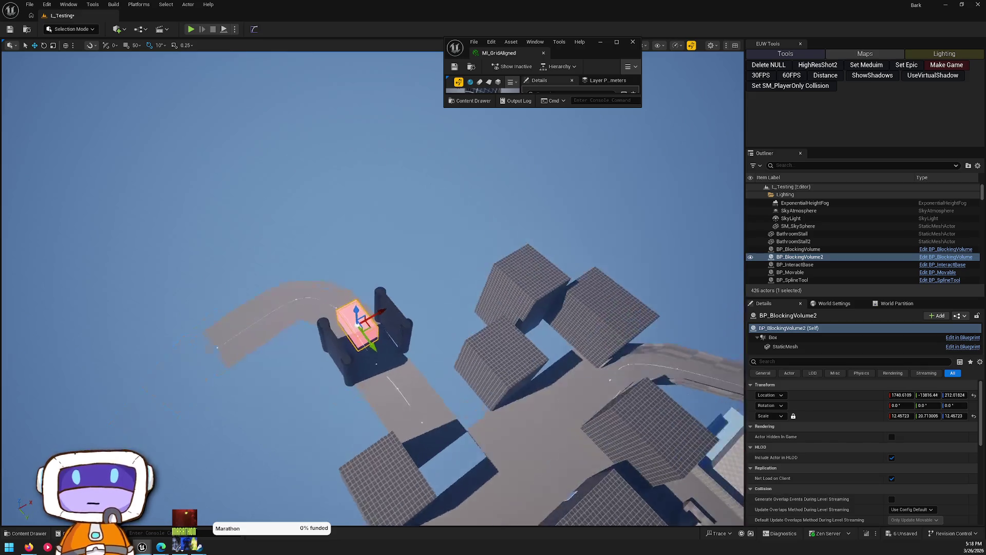
pyautogui.press('e')
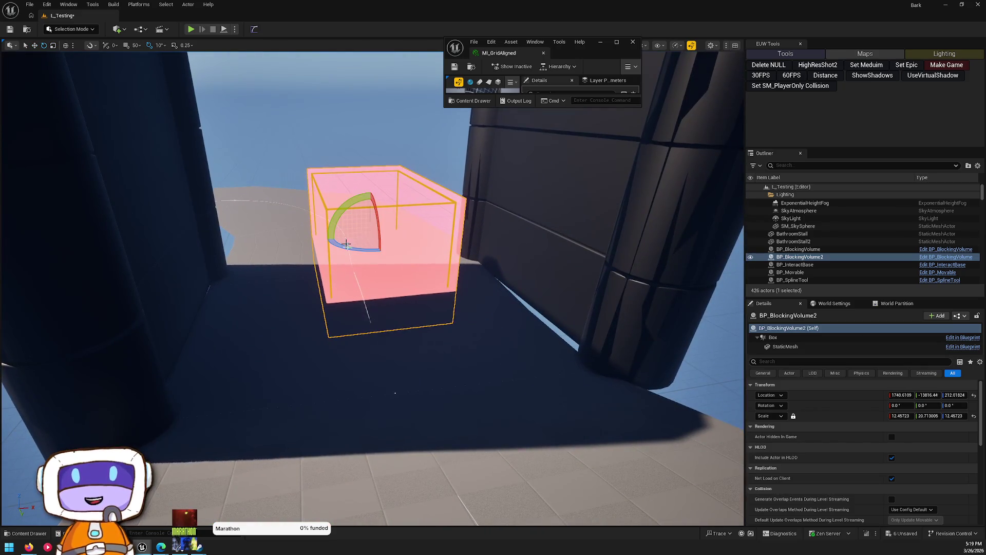
pyautogui.moveTo(409, 237); pyautogui.dragTo(360, 251)
pyautogui.scroll(-3, 372, 287)
pyautogui.press('w')
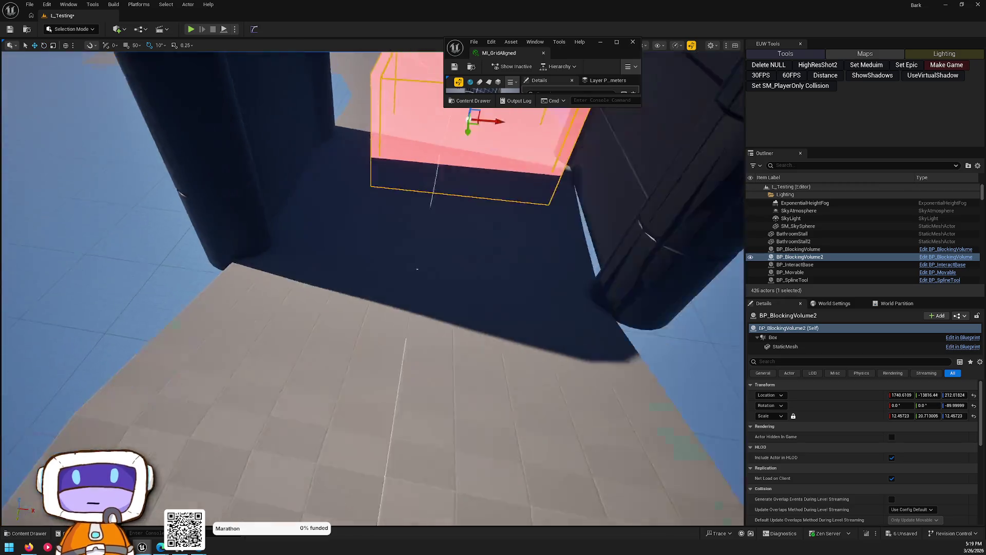
pyautogui.moveTo(514, 244)
pyautogui.mouseDown()
pyautogui.moveTo(399, 284)
pyautogui.moveTo(433, 321)
pyautogui.moveTo(388, 324)
pyautogui.mouseUp()
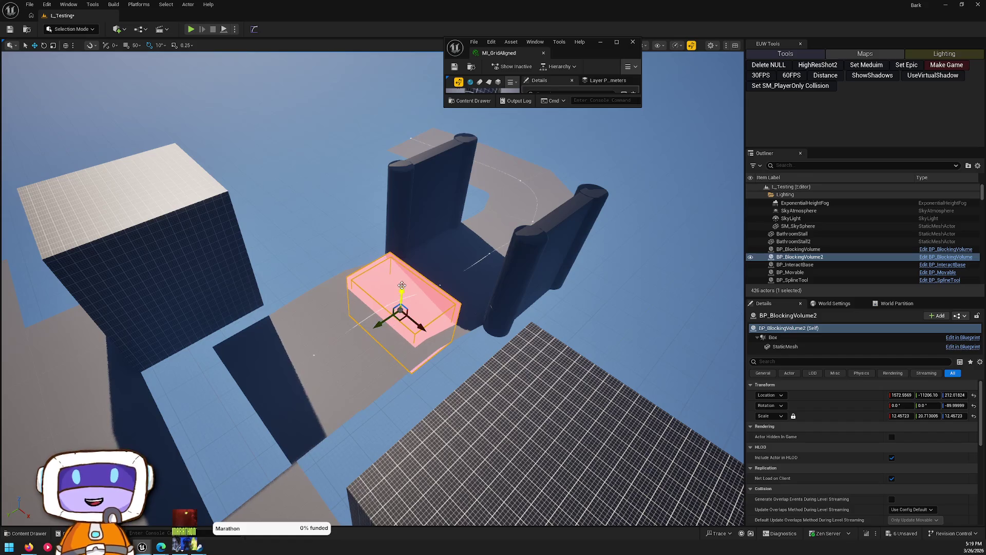
pyautogui.moveTo(401, 286); pyautogui.dragTo(402, 260)
pyautogui.press('r')
pyautogui.moveTo(418, 298)
pyautogui.mouseDown()
pyautogui.moveTo(441, 318)
pyautogui.moveTo(434, 311)
pyautogui.mouseUp()
pyautogui.moveTo(385, 242)
pyautogui.mouseDown()
pyautogui.moveTo(359, 231)
pyautogui.moveTo(385, 242)
pyautogui.mouseUp()
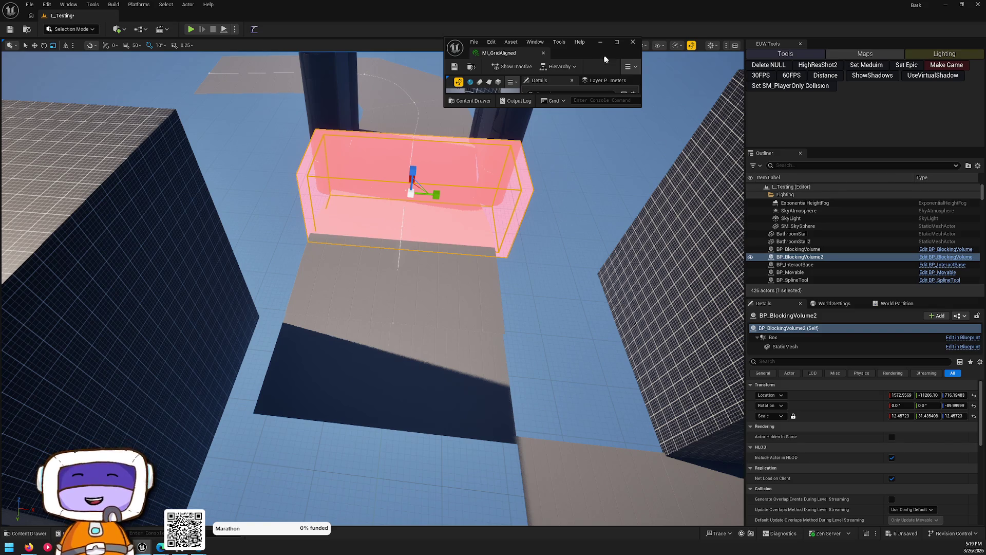
pyautogui.moveTo(605, 54)
pyautogui.mouseDown()
pyautogui.moveTo(774, 85)
pyautogui.moveTo(754, 73)
pyautogui.moveTo(772, 70)
pyautogui.mouseUp()
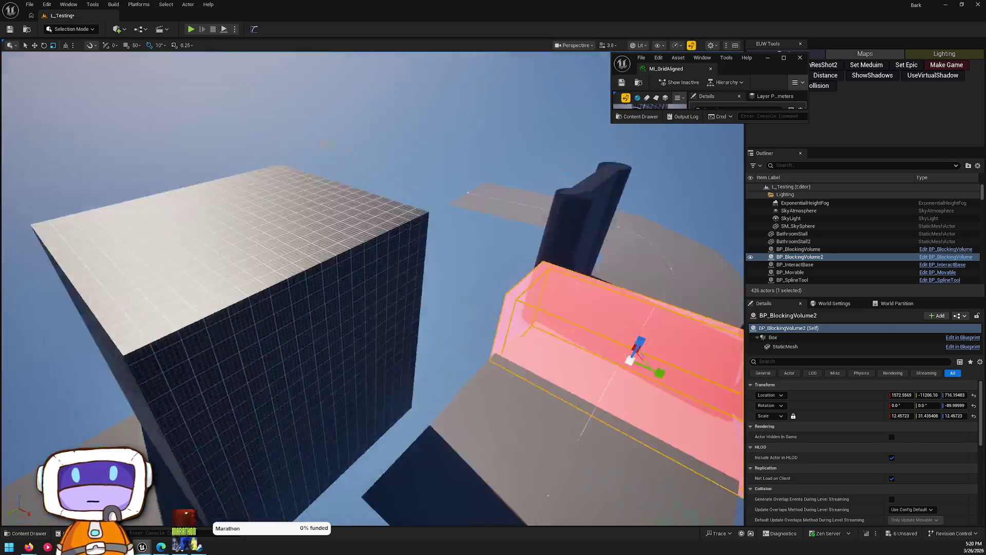
pyautogui.moveTo(581, 294)
pyautogui.mouseDown()
pyautogui.moveTo(649, 220)
pyautogui.moveTo(539, 329)
pyautogui.mouseUp()
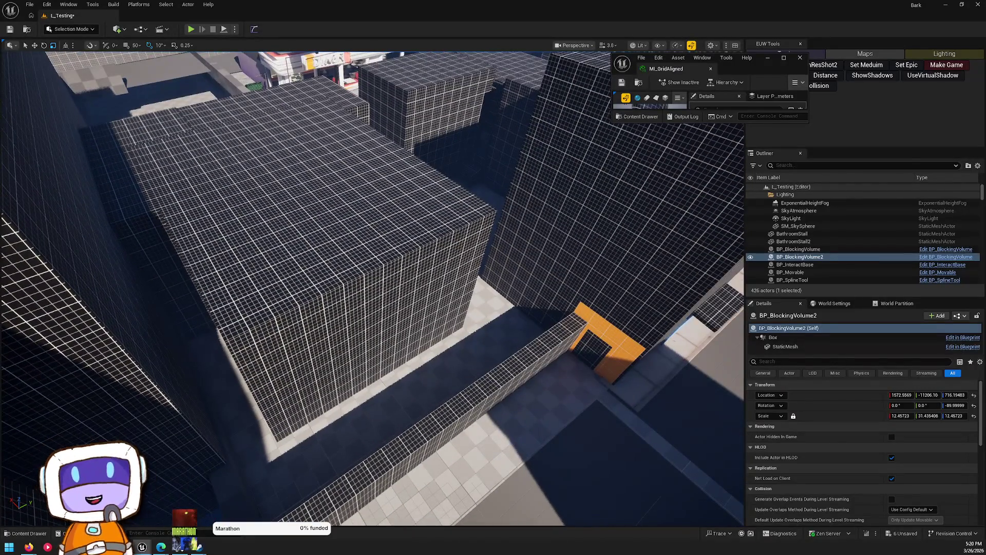
pyautogui.moveTo(539, 329)
pyautogui.mouseDown()
pyautogui.moveTo(478, 390)
pyautogui.moveTo(517, 395)
pyautogui.moveTo(538, 466)
pyautogui.mouseUp()
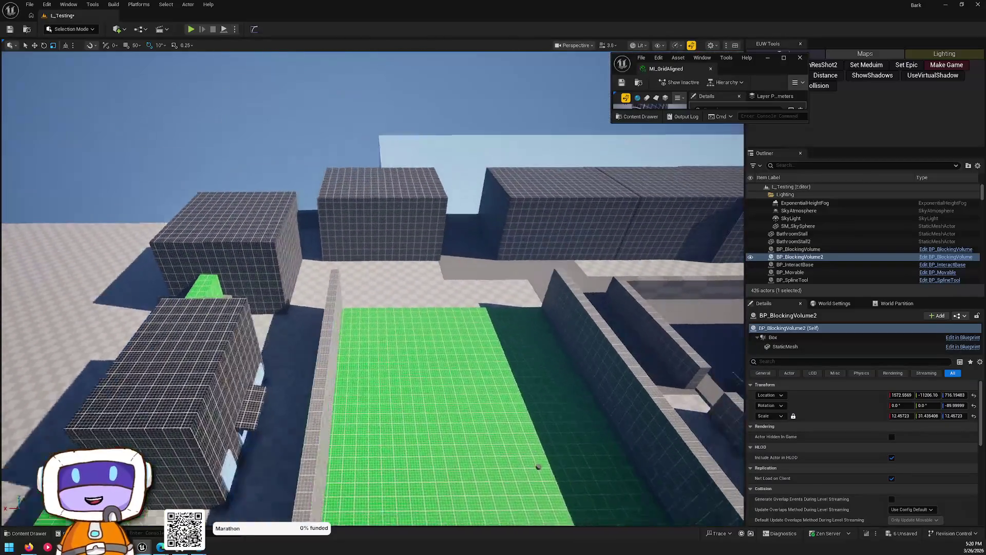
pyautogui.moveTo(372, 288); pyautogui.dragTo(413, 308)
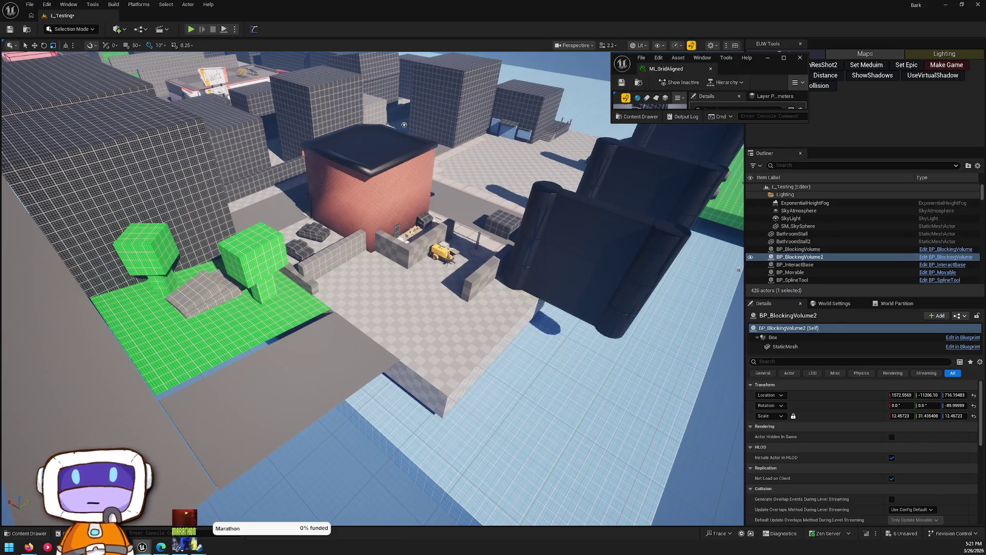
# Step: Duplicate the long grey plank, rotate the copy -80° on Z and slide it along X
pyautogui.click(404, 125)
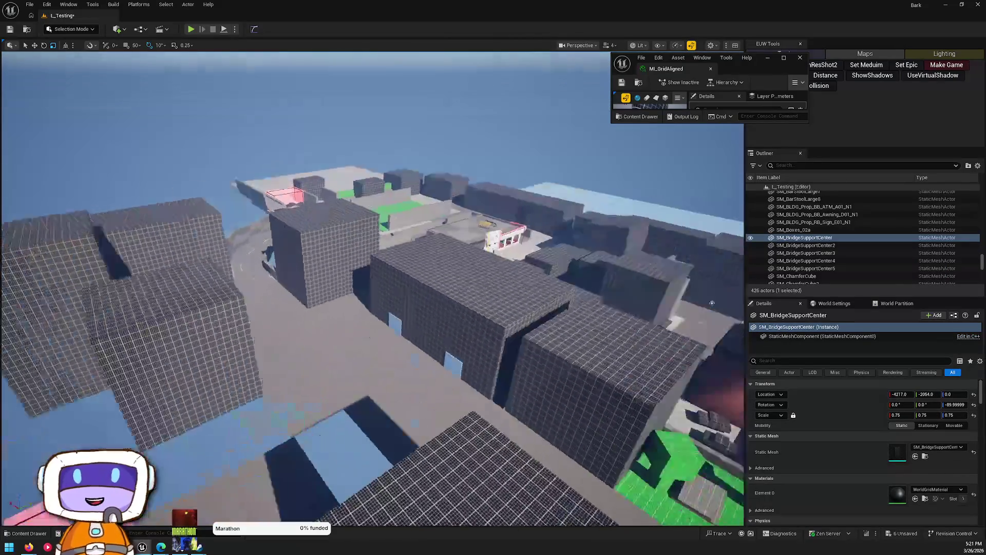
pyautogui.click(154, 195)
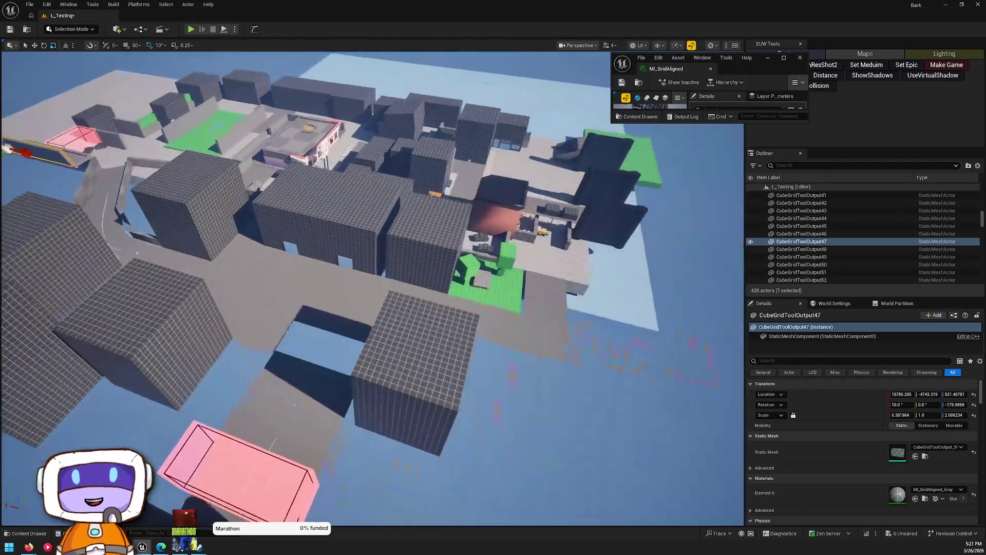
pyautogui.scroll(-3, 116, 180)
pyautogui.moveTo(83, 188); pyautogui.dragTo(491, 393)
pyautogui.moveTo(459, 352); pyautogui.dragTo(499, 379)
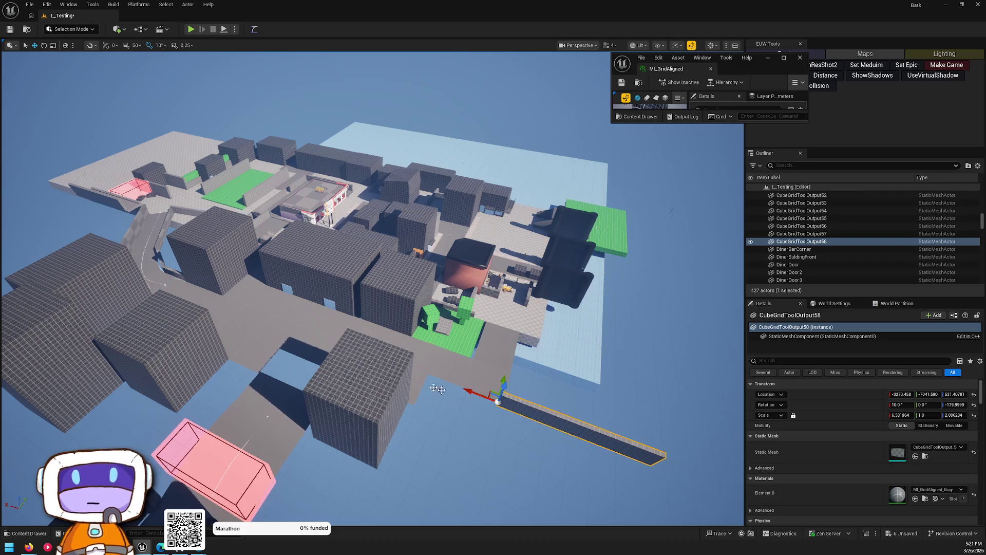
pyautogui.moveTo(467, 427)
pyautogui.mouseDown()
pyautogui.moveTo(478, 437)
pyautogui.moveTo(426, 390)
pyautogui.moveTo(461, 454)
pyautogui.mouseUp()
pyautogui.moveTo(430, 416)
pyautogui.mouseDown()
pyautogui.moveTo(492, 412)
pyautogui.moveTo(512, 430)
pyautogui.moveTo(454, 457)
pyautogui.moveTo(463, 370)
pyautogui.moveTo(462, 400)
pyautogui.moveTo(431, 421)
pyautogui.moveTo(447, 431)
pyautogui.moveTo(421, 401)
pyautogui.moveTo(447, 421)
pyautogui.moveTo(442, 411)
pyautogui.moveTo(401, 380)
pyautogui.moveTo(462, 339)
pyautogui.moveTo(557, 308)
pyautogui.mouseUp()
pyautogui.click(517, 268)
# Step: Duplicate Cube42 as Cube57 beside the original, scaled 17.27 on X
pyautogui.moveTo(581, 227)
pyautogui.keyDown('alt'); pyautogui.mouseDown()
pyautogui.moveTo(399, 257)
pyautogui.moveTo(407, 271)
pyautogui.moveTo(429, 263)
pyautogui.moveTo(431, 224)
pyautogui.mouseUp(); pyautogui.keyUp('alt')
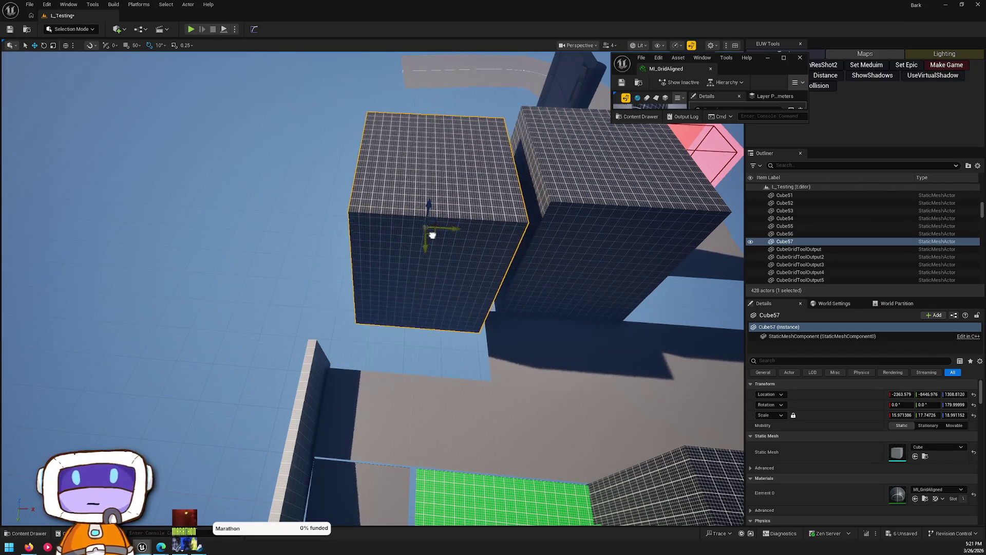
pyautogui.moveTo(436, 252)
pyautogui.mouseDown()
pyautogui.moveTo(407, 231)
pyautogui.moveTo(334, 209)
pyautogui.moveTo(347, 110)
pyautogui.moveTo(384, 203)
pyautogui.moveTo(333, 221)
pyautogui.moveTo(372, 222)
pyautogui.mouseUp()
pyautogui.moveTo(510, 320); pyautogui.dragTo(509, 320)
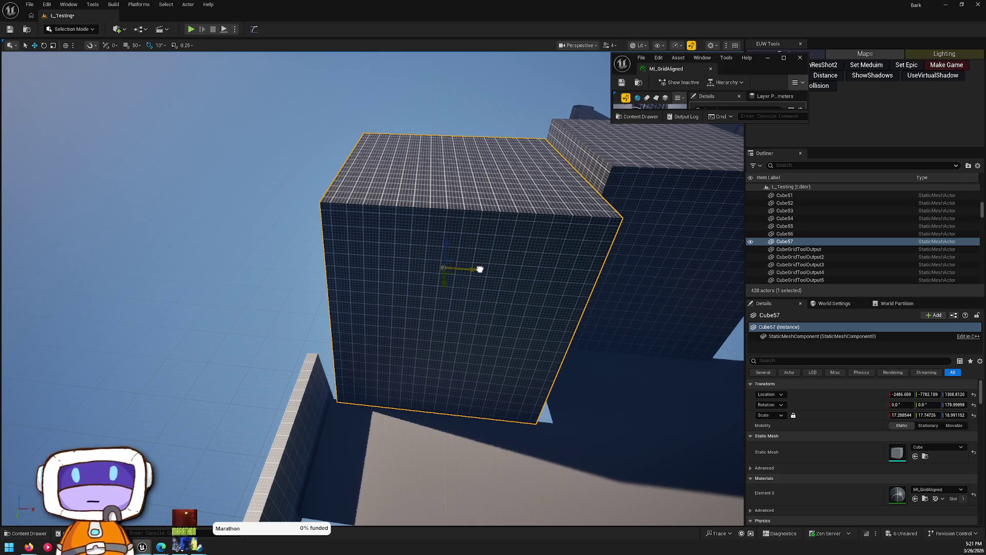
pyautogui.press('Escape')
pyautogui.moveTo(478, 270); pyautogui.dragTo(478, 270)
pyautogui.click(210, 221)
pyautogui.moveTo(204, 224); pyautogui.dragTo(304, 219)
pyautogui.moveTo(503, 335); pyautogui.dragTo(503, 334)
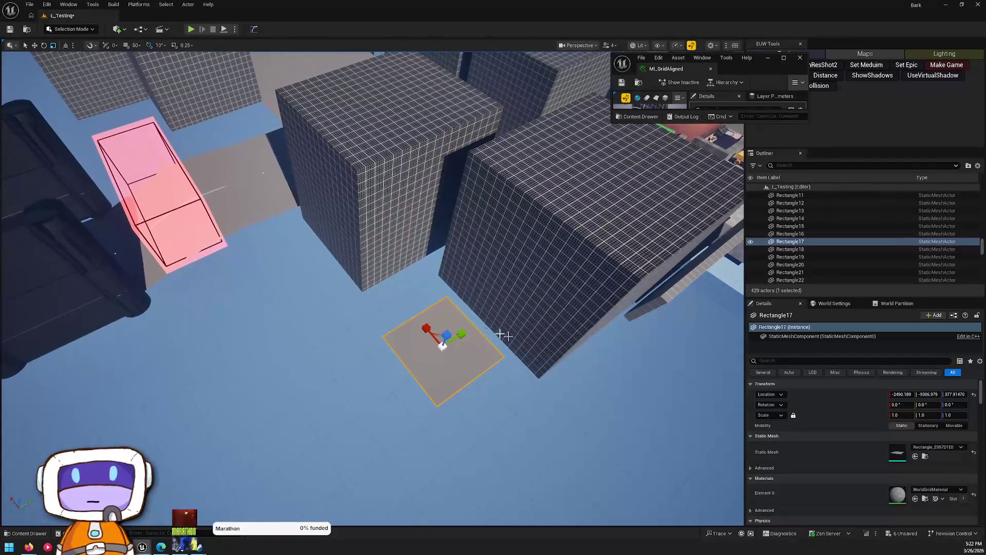
pyautogui.moveTo(442, 334); pyautogui.dragTo(425, 355)
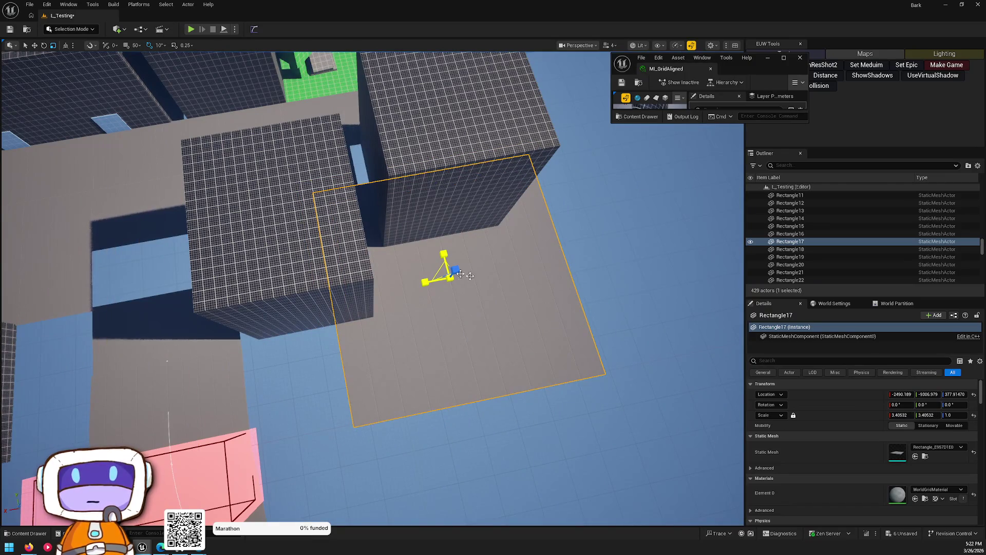
pyautogui.moveTo(372, 287); pyautogui.dragTo(372, 288)
pyautogui.click(451, 231)
# Step: Move Cube58 along X and Y with the translate gizmo
pyautogui.moveTo(435, 264); pyautogui.dragTo(435, 264)
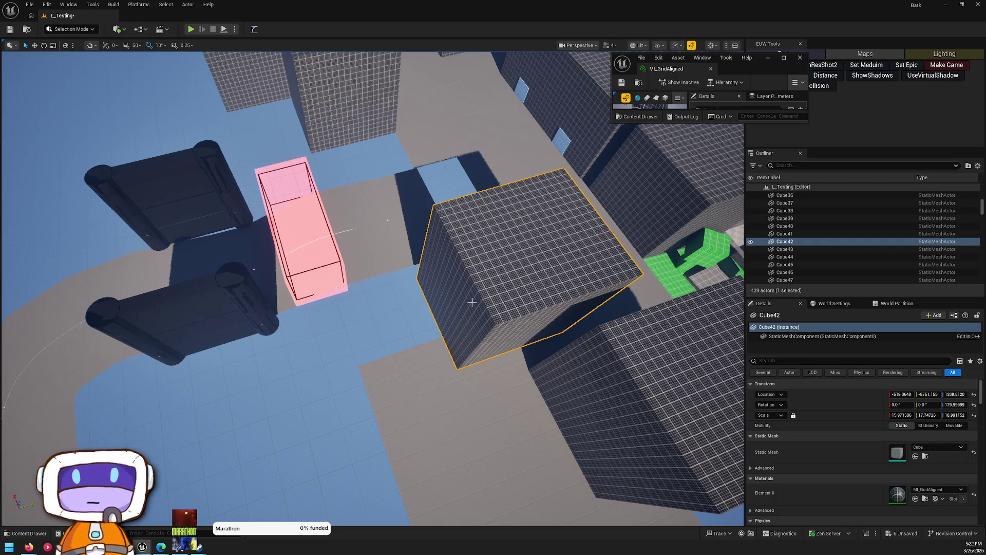
pyautogui.moveTo(493, 307)
pyautogui.mouseDown()
pyautogui.moveTo(464, 228)
pyautogui.moveTo(348, 282)
pyautogui.moveTo(391, 269)
pyautogui.moveTo(351, 284)
pyautogui.moveTo(352, 298)
pyautogui.moveTo(372, 277)
pyautogui.moveTo(378, 295)
pyautogui.moveTo(370, 282)
pyautogui.mouseUp()
pyautogui.press('w')
pyautogui.press('w')
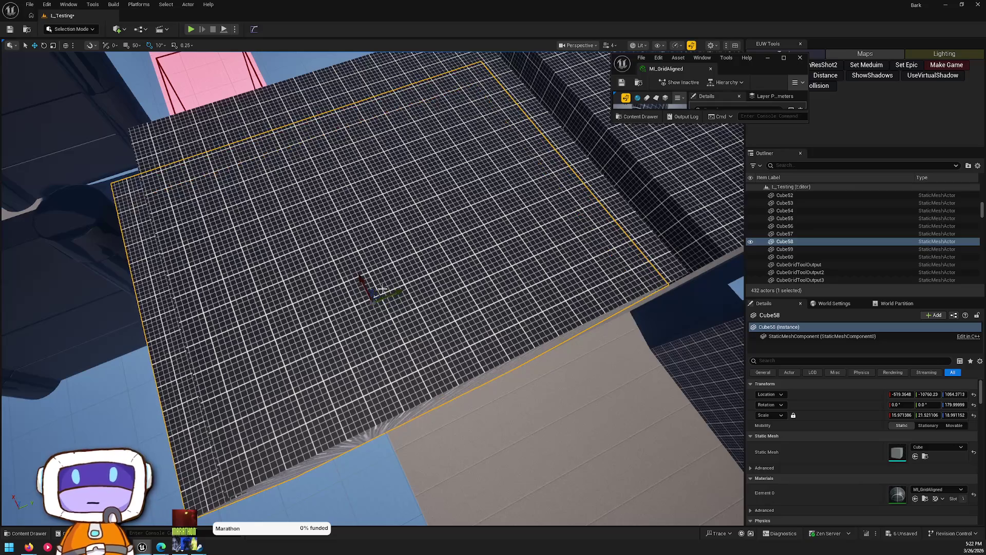
pyautogui.scroll(-5, 370, 282)
pyautogui.scroll(-3, 308, 231)
pyautogui.moveTo(319, 216)
pyautogui.mouseDown()
pyautogui.moveTo(323, 286)
pyautogui.moveTo(315, 282)
pyautogui.mouseUp()
pyautogui.scroll(6, 315, 282)
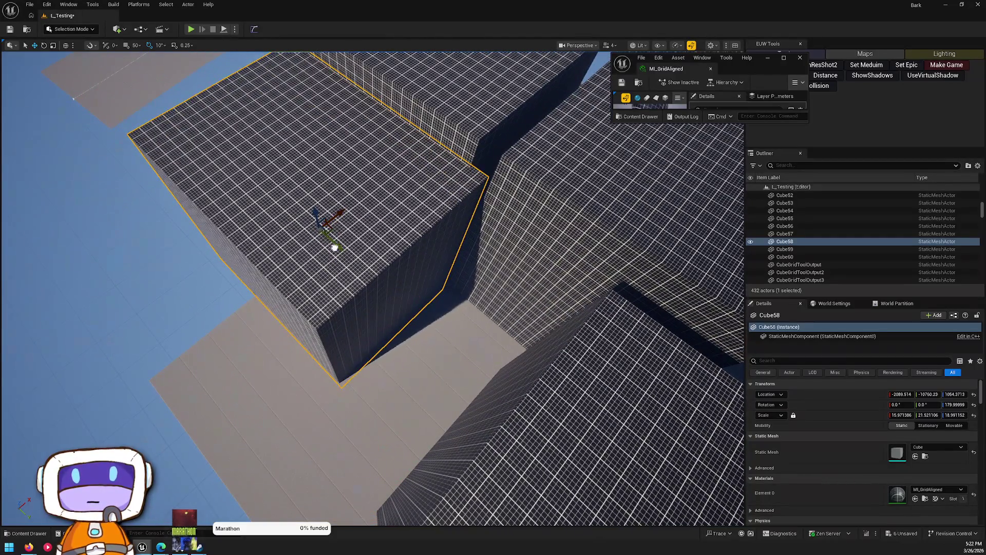
pyautogui.moveTo(334, 247); pyautogui.dragTo(341, 257)
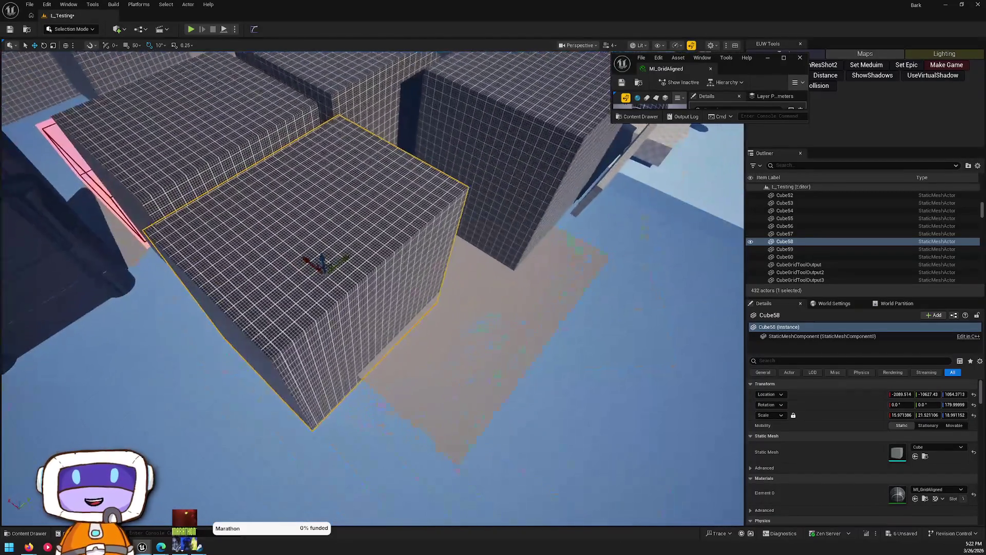
pyautogui.moveTo(421, 291); pyautogui.dragTo(421, 292)
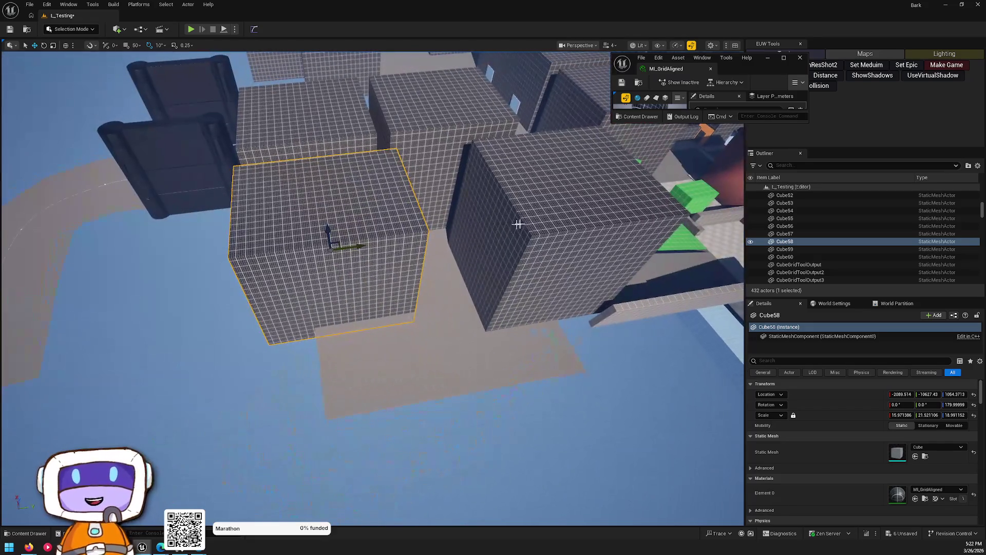
# Step: Duplicate the thin grey slab and slide the copy along X
pyautogui.click(485, 258)
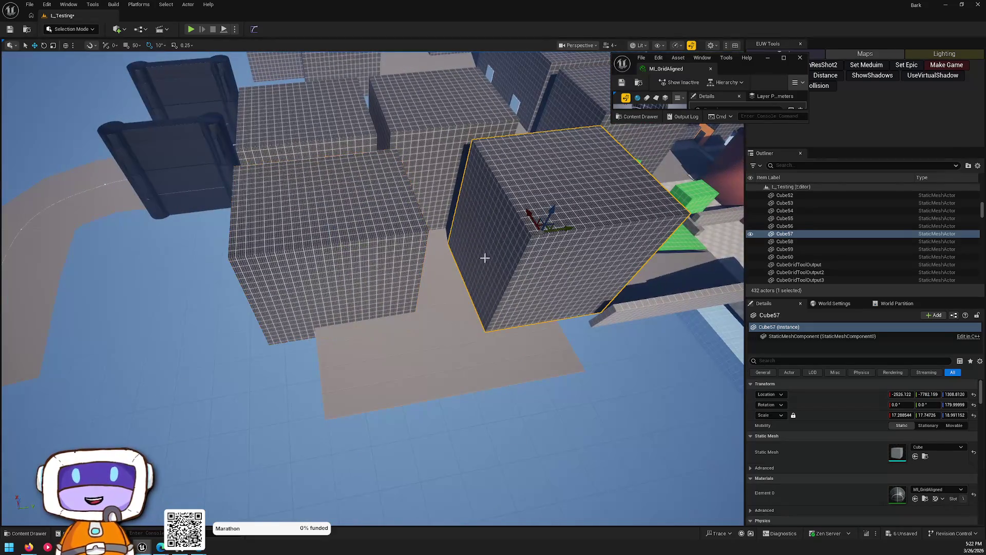
pyautogui.moveTo(548, 226); pyautogui.dragTo(547, 226)
pyautogui.moveTo(457, 260); pyautogui.dragTo(354, 487)
pyautogui.click(463, 257)
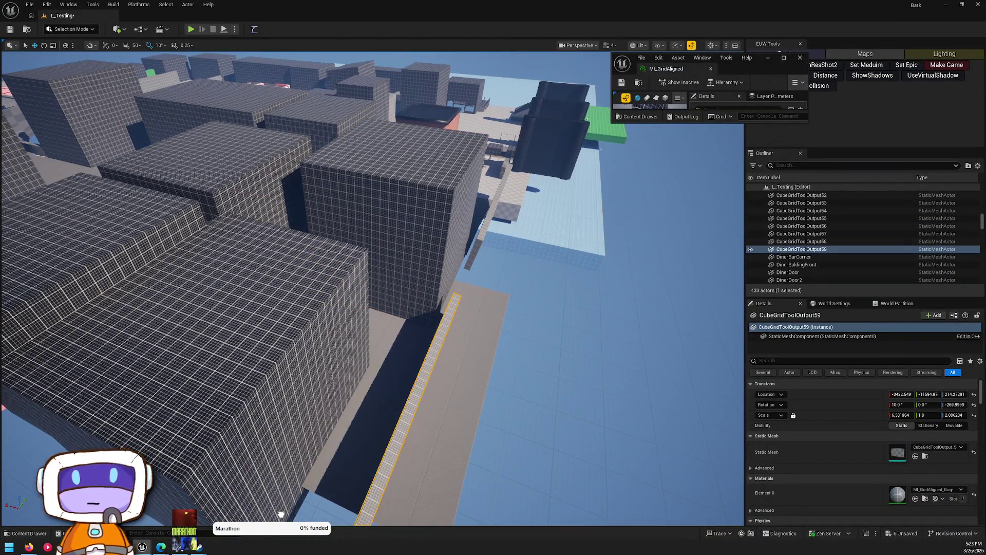
pyautogui.press('f')
pyautogui.moveTo(455, 334); pyautogui.dragTo(456, 334)
pyautogui.moveTo(530, 163); pyautogui.dragTo(531, 164)
pyautogui.moveTo(469, 137); pyautogui.dragTo(475, 148)
# Step: Copy the large grid cube along X as Cube61 at -3509.47, -9679.37, 1864.37
pyautogui.click(532, 260)
pyautogui.moveTo(532, 260)
pyautogui.mouseDown()
pyautogui.moveTo(407, 282)
pyautogui.moveTo(280, 285)
pyautogui.moveTo(411, 235)
pyautogui.mouseUp()
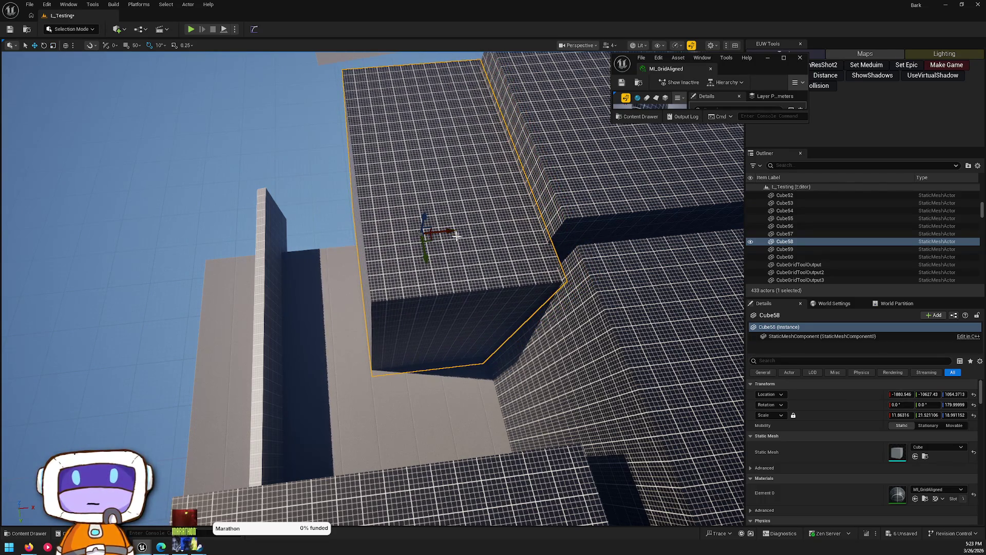
pyautogui.moveTo(439, 231)
pyautogui.mouseDown()
pyautogui.moveTo(205, 273)
pyautogui.moveTo(254, 262)
pyautogui.moveTo(602, 360)
pyautogui.moveTo(513, 323)
pyautogui.moveTo(596, 377)
pyautogui.moveTo(535, 168)
pyautogui.moveTo(511, 238)
pyautogui.moveTo(450, 169)
pyautogui.moveTo(462, 205)
pyautogui.moveTo(572, 220)
pyautogui.moveTo(572, 330)
pyautogui.moveTo(307, 407)
pyautogui.mouseUp()
pyautogui.moveTo(369, 246); pyautogui.dragTo(319, 298)
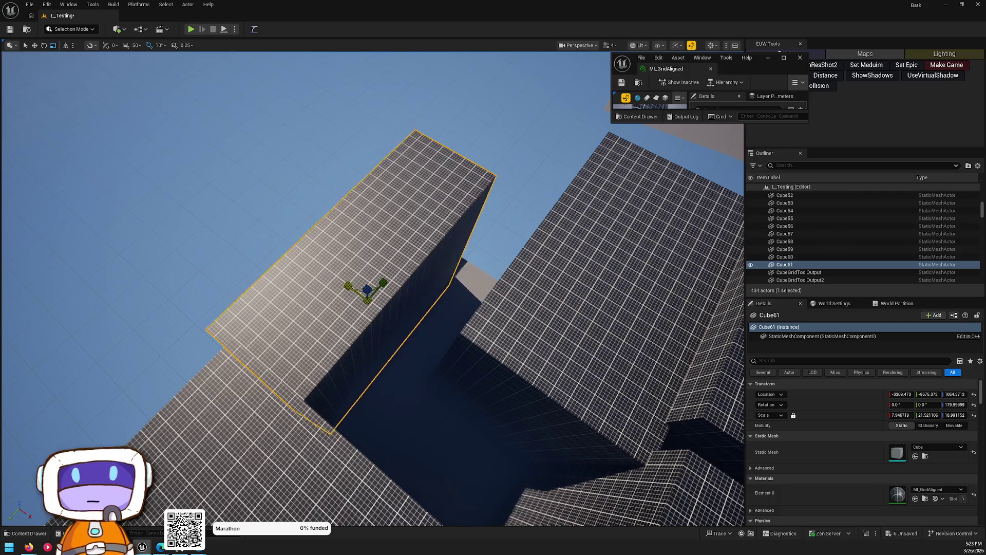
# Step: Slide the Cube61 copy sideways along its Y arrow
pyautogui.press('Escape')
pyautogui.moveTo(389, 296)
pyautogui.mouseDown()
pyautogui.moveTo(370, 226)
pyautogui.moveTo(382, 216)
pyautogui.mouseUp()
pyautogui.click(369, 255)
pyautogui.moveTo(596, 257)
pyautogui.mouseDown()
pyautogui.moveTo(559, 260)
pyautogui.moveTo(541, 282)
pyautogui.moveTo(478, 288)
pyautogui.mouseUp()
# Step: Look over the floor square and walls, then select the tall grid wall block
pyautogui.click(477, 288)
pyautogui.moveTo(598, 173)
pyautogui.mouseDown()
pyautogui.moveTo(421, 266)
pyautogui.moveTo(368, 237)
pyautogui.moveTo(379, 242)
pyautogui.mouseUp()
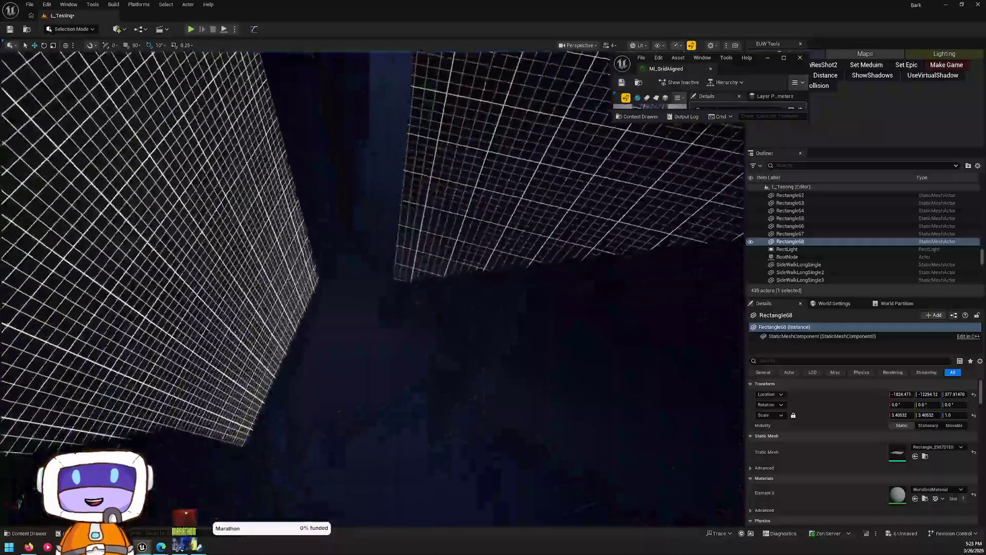
pyautogui.moveTo(333, 285); pyautogui.dragTo(333, 285)
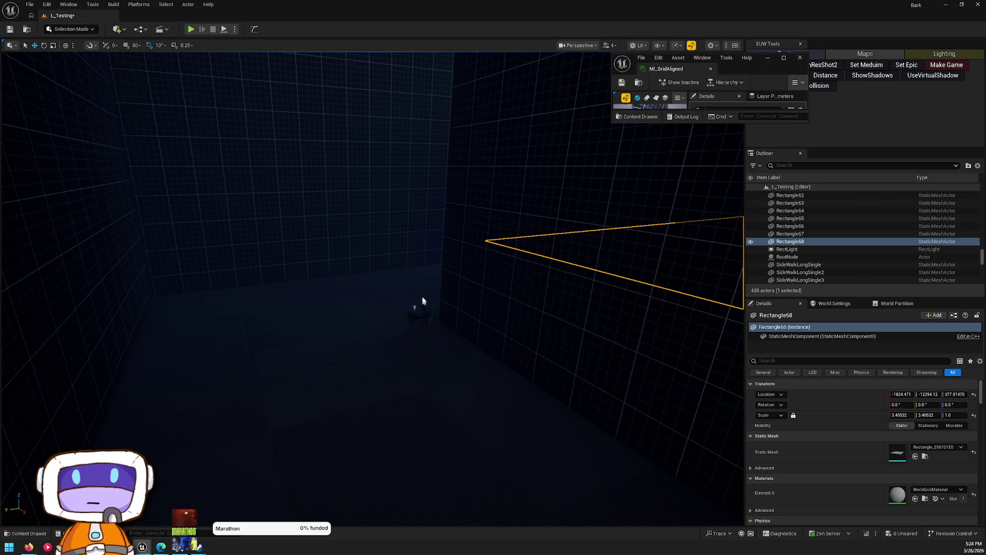
pyautogui.moveTo(246, 353)
pyautogui.mouseDown()
pyautogui.moveTo(206, 328)
pyautogui.moveTo(247, 288)
pyautogui.moveTo(233, 267)
pyautogui.moveTo(233, 308)
pyautogui.mouseUp()
pyautogui.moveTo(435, 303); pyautogui.dragTo(447, 298)
pyautogui.click(435, 304)
# Step: Make a rotated thin-wall copy of Cube61 and move it among the rooftop blocks
pyautogui.moveTo(541, 212)
pyautogui.mouseDown()
pyautogui.moveTo(522, 177)
pyautogui.moveTo(500, 267)
pyautogui.mouseUp()
pyautogui.press('e')
pyautogui.moveTo(479, 341)
pyautogui.mouseDown()
pyautogui.moveTo(545, 333)
pyautogui.moveTo(386, 396)
pyautogui.moveTo(467, 325)
pyautogui.mouseUp()
pyautogui.press('w')
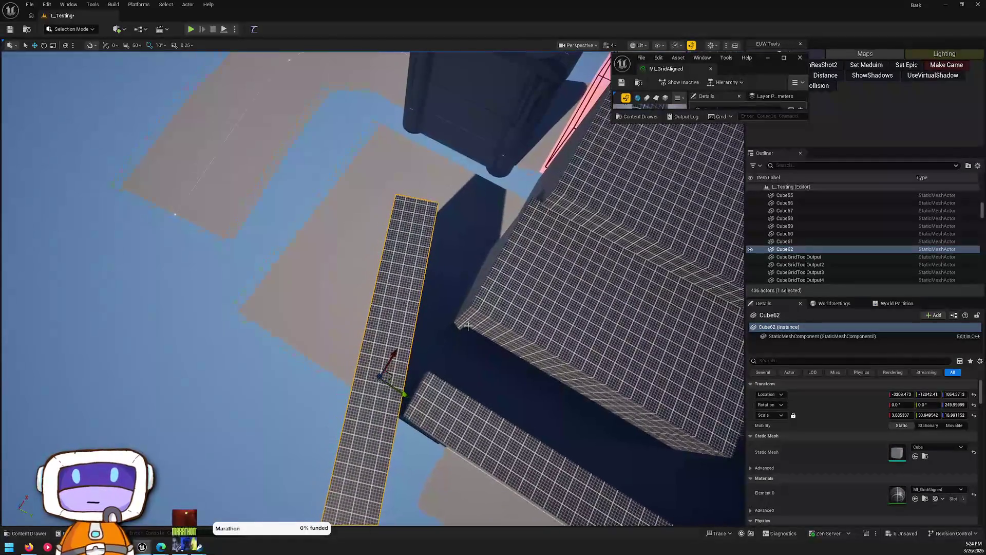
pyautogui.moveTo(390, 374)
pyautogui.mouseDown()
pyautogui.moveTo(393, 237)
pyautogui.moveTo(403, 258)
pyautogui.moveTo(433, 249)
pyautogui.moveTo(399, 261)
pyautogui.moveTo(420, 241)
pyautogui.moveTo(456, 287)
pyautogui.moveTo(403, 227)
pyautogui.moveTo(447, 237)
pyautogui.moveTo(432, 249)
pyautogui.moveTo(462, 331)
pyautogui.moveTo(484, 333)
pyautogui.moveTo(432, 280)
pyautogui.moveTo(560, 280)
pyautogui.moveTo(544, 308)
pyautogui.moveTo(495, 310)
pyautogui.moveTo(259, 269)
pyautogui.moveTo(306, 277)
pyautogui.moveTo(296, 320)
pyautogui.mouseUp()
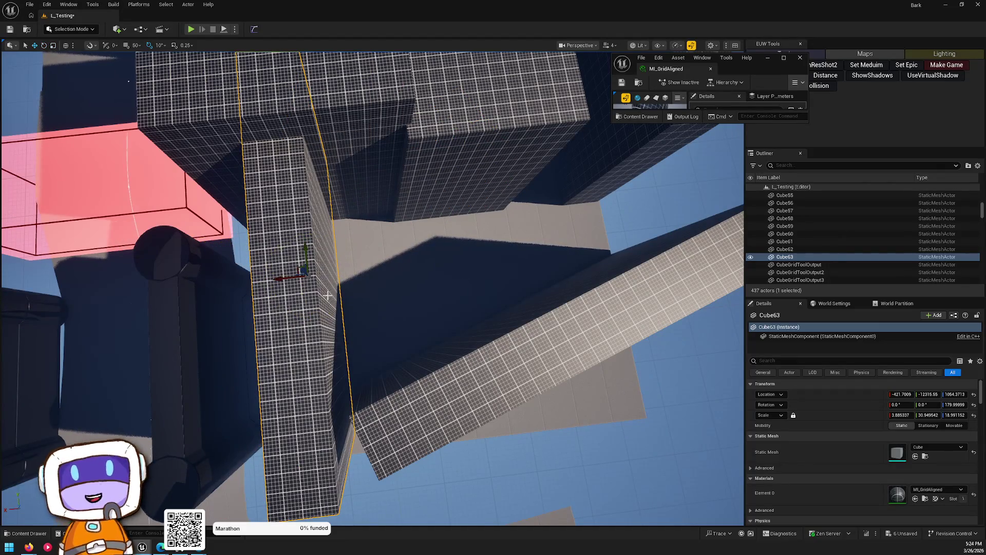
pyautogui.press('Escape')
pyautogui.moveTo(402, 297)
pyautogui.mouseDown()
pyautogui.moveTo(372, 252)
pyautogui.moveTo(351, 251)
pyautogui.moveTo(395, 320)
pyautogui.mouseUp()
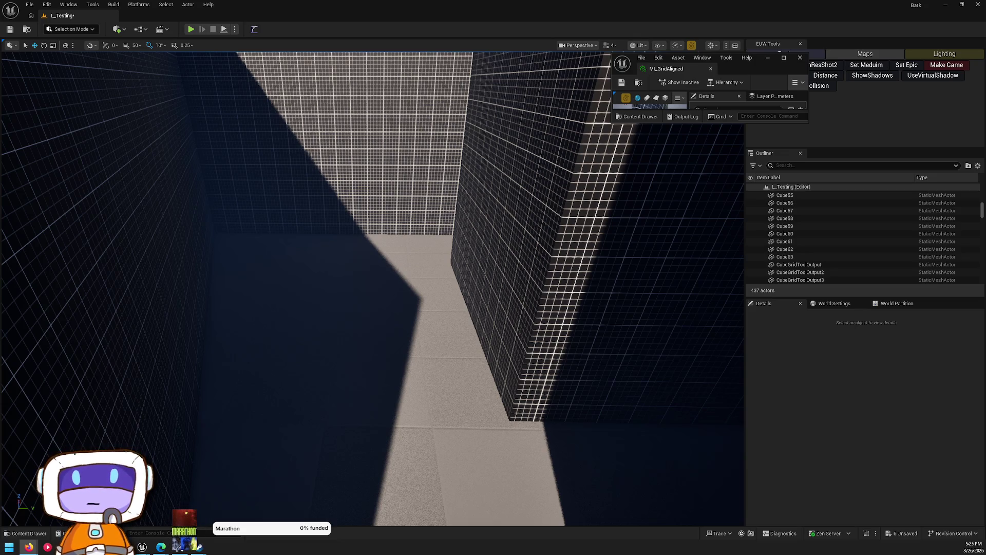
pyautogui.moveTo(462, 203); pyautogui.dragTo(462, 204)
# Step: Slide the long thin wall Cube62 along Y into line
pyautogui.moveTo(375, 303); pyautogui.dragTo(380, 308)
pyautogui.click(375, 303)
pyautogui.press('w')
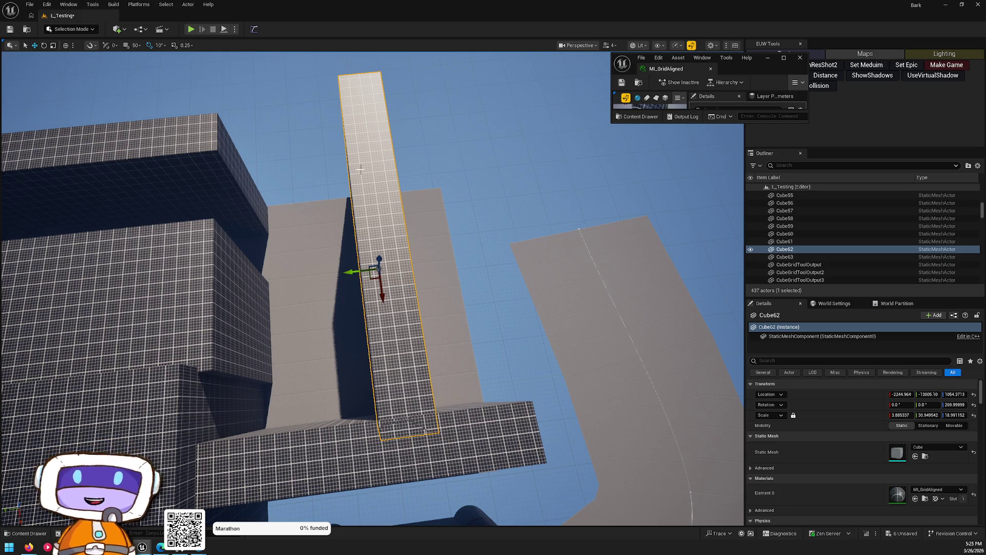
pyautogui.moveTo(345, 275)
pyautogui.mouseDown()
pyautogui.moveTo(406, 269)
pyautogui.moveTo(390, 254)
pyautogui.moveTo(400, 344)
pyautogui.moveTo(425, 214)
pyautogui.moveTo(432, 252)
pyautogui.moveTo(420, 242)
pyautogui.mouseUp()
pyautogui.press('Escape')
# Step: Duplicate the wall rotated 90° as Cube64 and slide it along X
pyautogui.click(420, 242)
pyautogui.keyDown('alt'); pyautogui.moveTo(439, 292); pyautogui.dragTo(465, 310); pyautogui.keyUp('alt')
pyautogui.moveTo(491, 275)
pyautogui.mouseDown()
pyautogui.moveTo(358, 268)
pyautogui.moveTo(347, 288)
pyautogui.mouseUp()
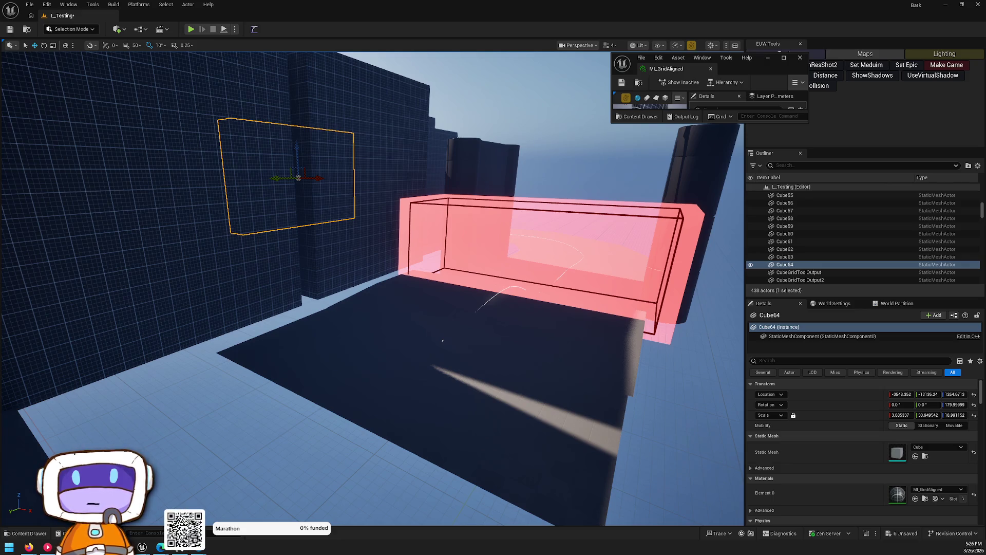
pyautogui.moveTo(709, 272); pyautogui.dragTo(664, 295)
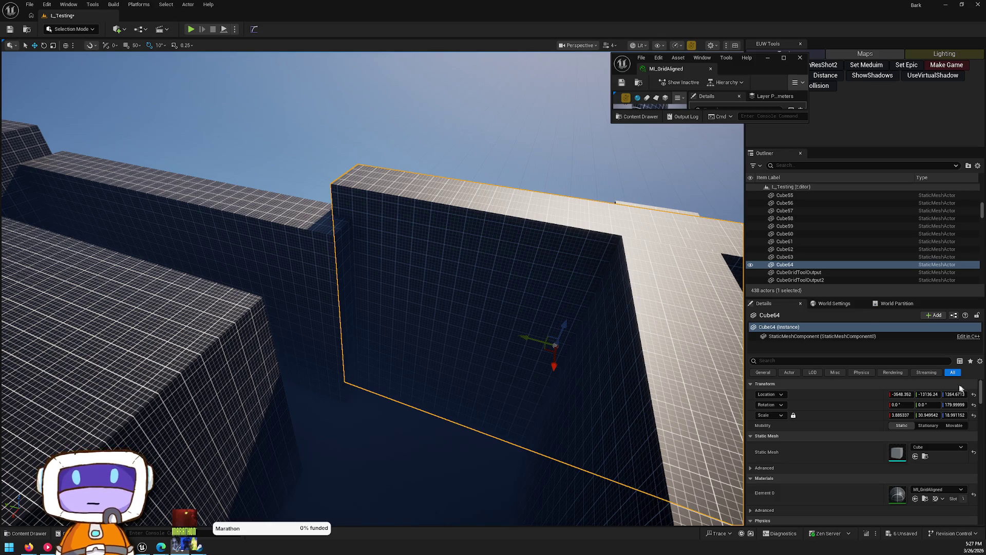
pyautogui.moveTo(341, 360); pyautogui.dragTo(341, 388)
pyautogui.moveTo(427, 347)
pyautogui.mouseDown()
pyautogui.moveTo(432, 316)
pyautogui.moveTo(432, 354)
pyautogui.moveTo(432, 314)
pyautogui.mouseUp()
pyautogui.hotkey('ctrl', 'space')
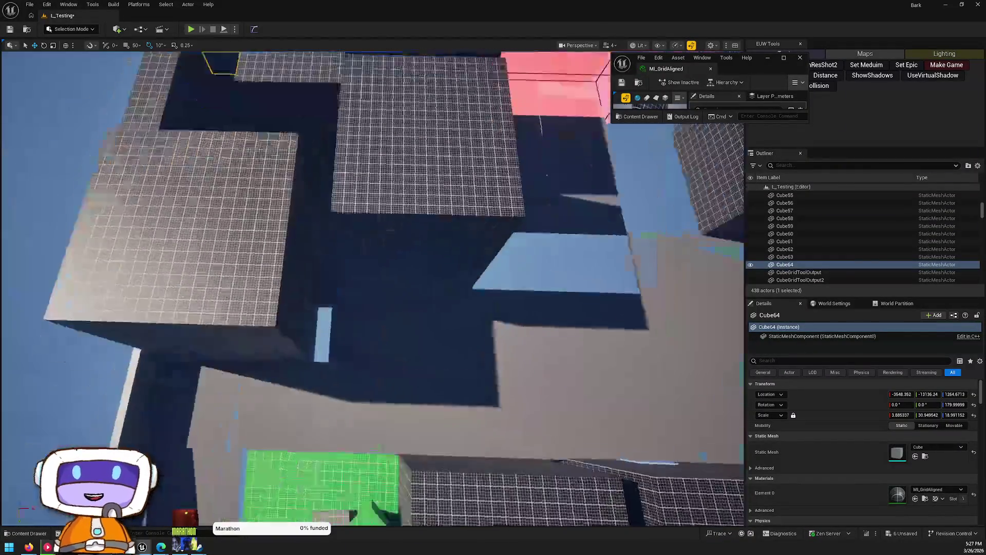
pyautogui.scroll(-10, 237, 154)
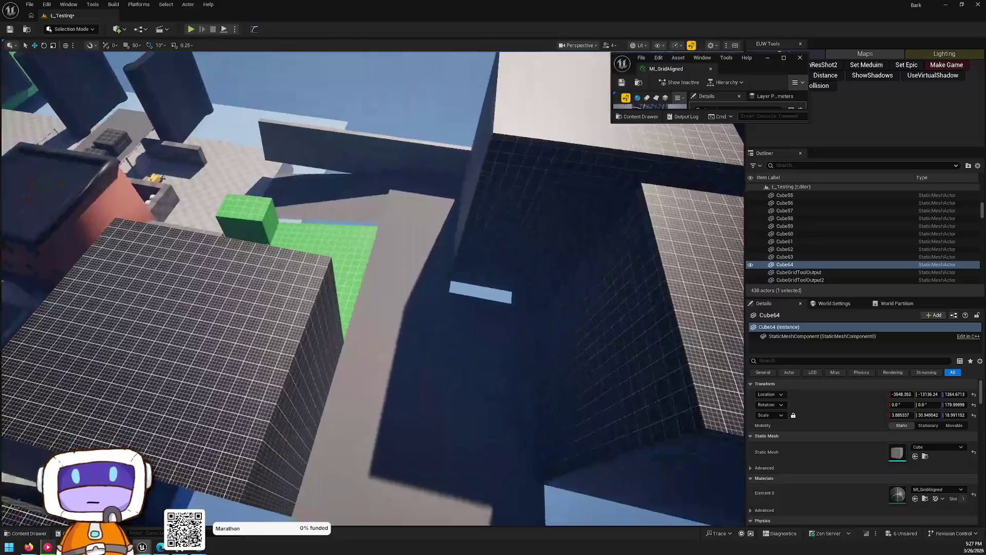
# Step: Copy the small block by the brick building and lower it into position
pyautogui.scroll(-2, 408, 277)
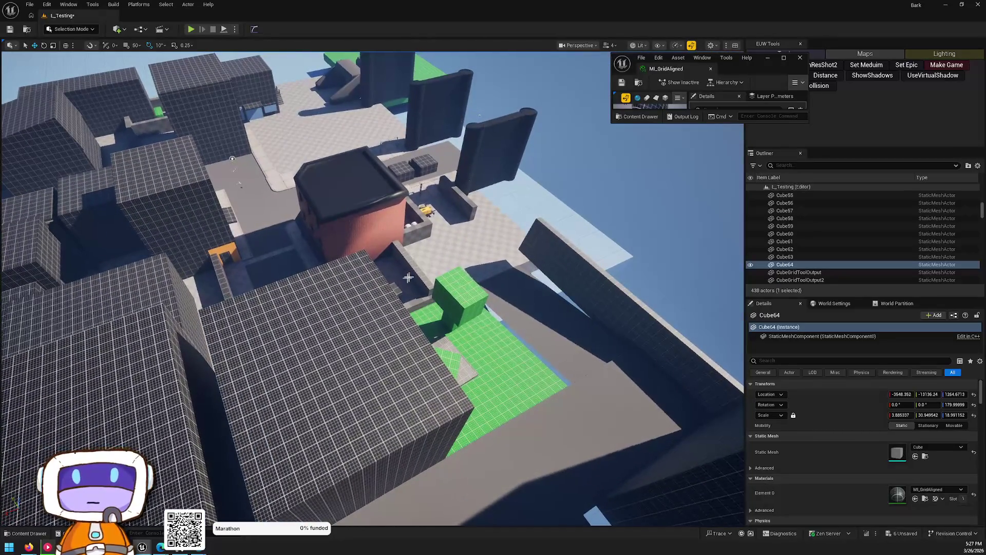
pyautogui.click(426, 240)
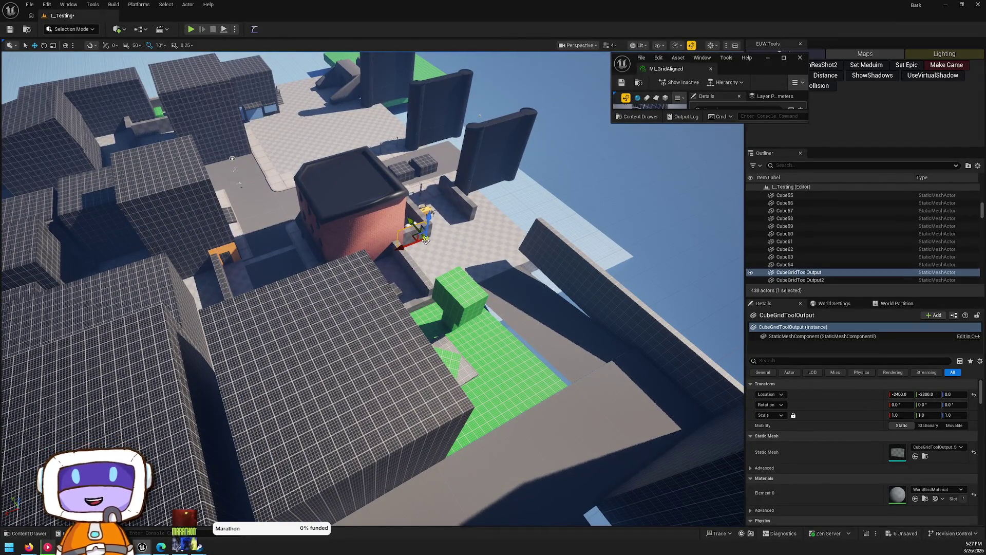
pyautogui.moveTo(422, 226)
pyautogui.mouseDown()
pyautogui.moveTo(715, 407)
pyautogui.moveTo(550, 209)
pyautogui.moveTo(392, 214)
pyautogui.moveTo(279, 249)
pyautogui.mouseUp()
pyautogui.moveTo(284, 177); pyautogui.dragTo(302, 260)
pyautogui.press('f')
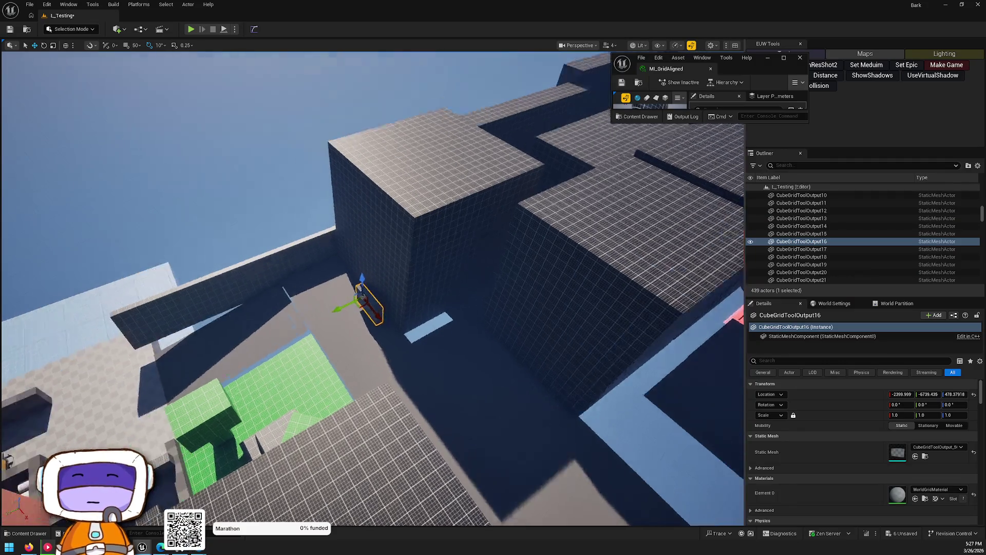
pyautogui.moveTo(334, 221); pyautogui.dragTo(398, 252)
pyautogui.press('f')
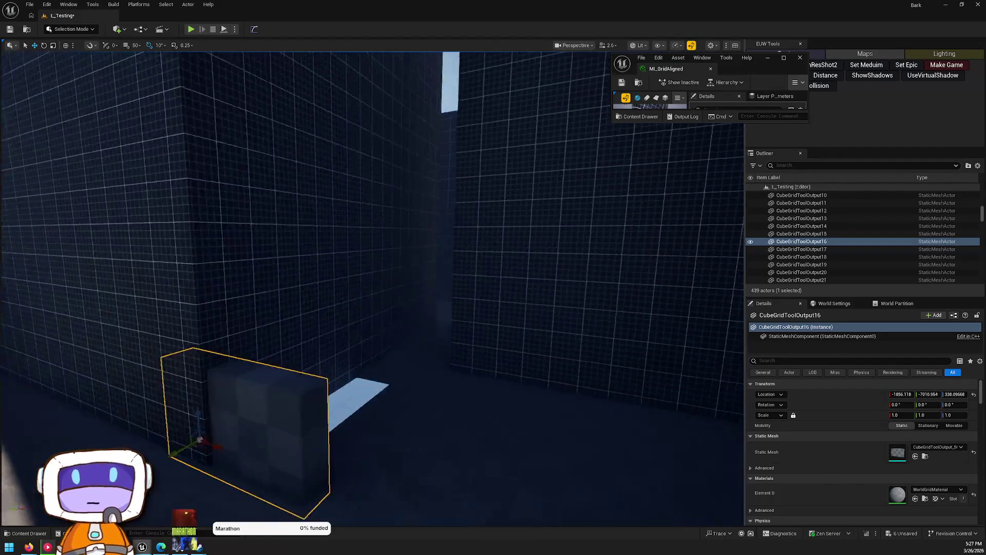
pyautogui.moveTo(226, 337)
pyautogui.mouseDown()
pyautogui.moveTo(284, 315)
pyautogui.moveTo(292, 325)
pyautogui.mouseUp()
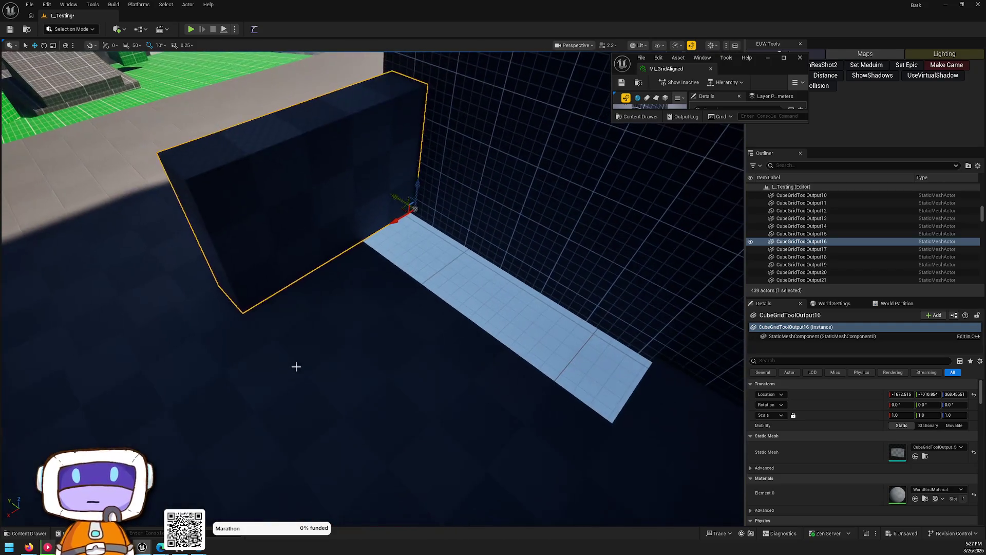
# Step: Slide the dark floor square along X
pyautogui.click(253, 241)
pyautogui.moveTo(297, 281)
pyautogui.mouseDown()
pyautogui.moveTo(327, 296)
pyautogui.moveTo(304, 288)
pyautogui.mouseUp()
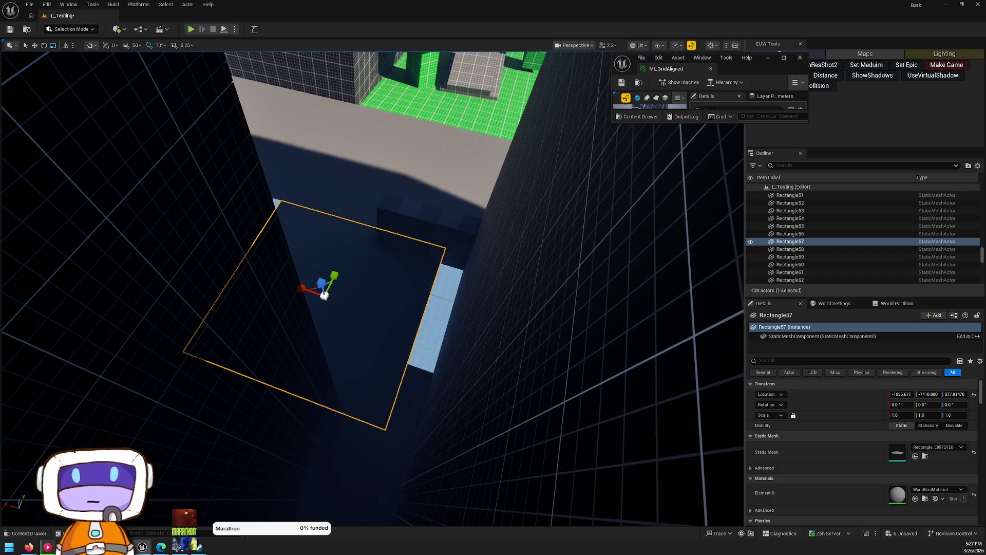
pyautogui.press('Escape')
# Step: Duplicate the three grid floor rectangles along Y beside the originals
pyautogui.moveTo(396, 268); pyautogui.dragTo(403, 253)
pyautogui.click(402, 253)
pyautogui.keyDown('ctrl'); pyautogui.click(365, 319); pyautogui.keyUp('ctrl')
pyautogui.keyDown('ctrl'); pyautogui.click(384, 282); pyautogui.keyUp('ctrl')
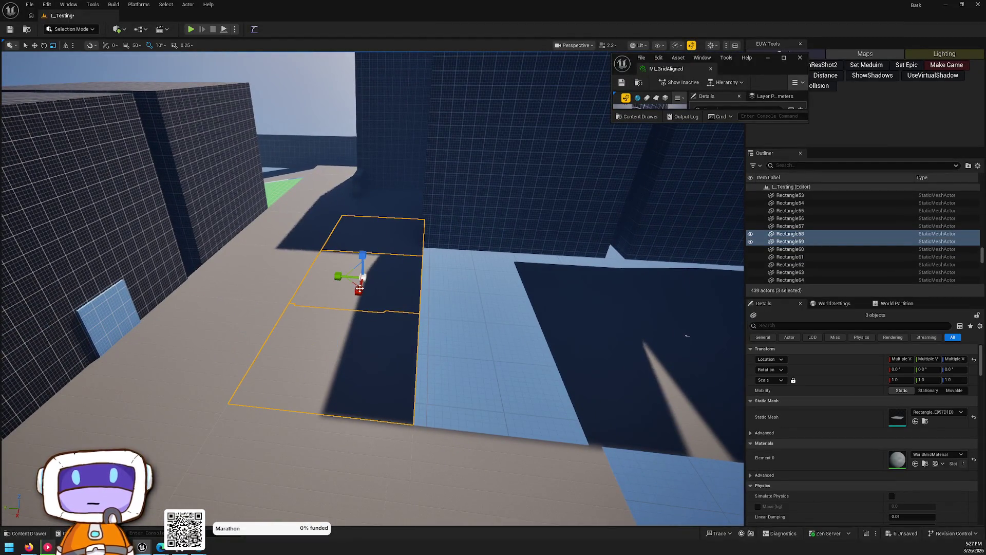
pyautogui.moveTo(339, 276)
pyautogui.keyDown('alt'); pyautogui.mouseDown()
pyautogui.moveTo(443, 278)
pyautogui.moveTo(329, 255)
pyautogui.mouseUp(); pyautogui.keyUp('alt')
pyautogui.press('Escape')
pyautogui.moveTo(396, 339); pyautogui.dragTo(409, 274)
pyautogui.moveTo(248, 289); pyautogui.dragTo(405, 289)
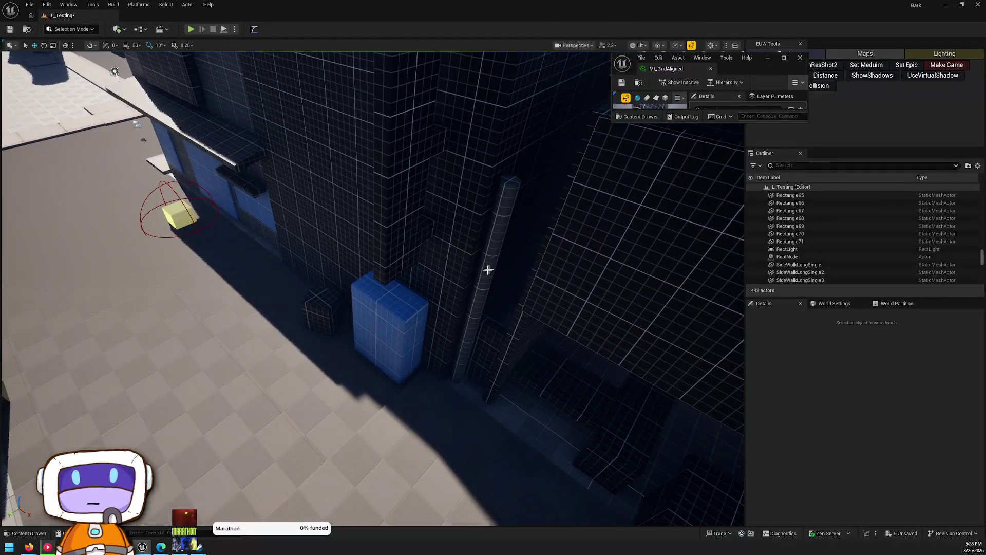
pyautogui.click(488, 269)
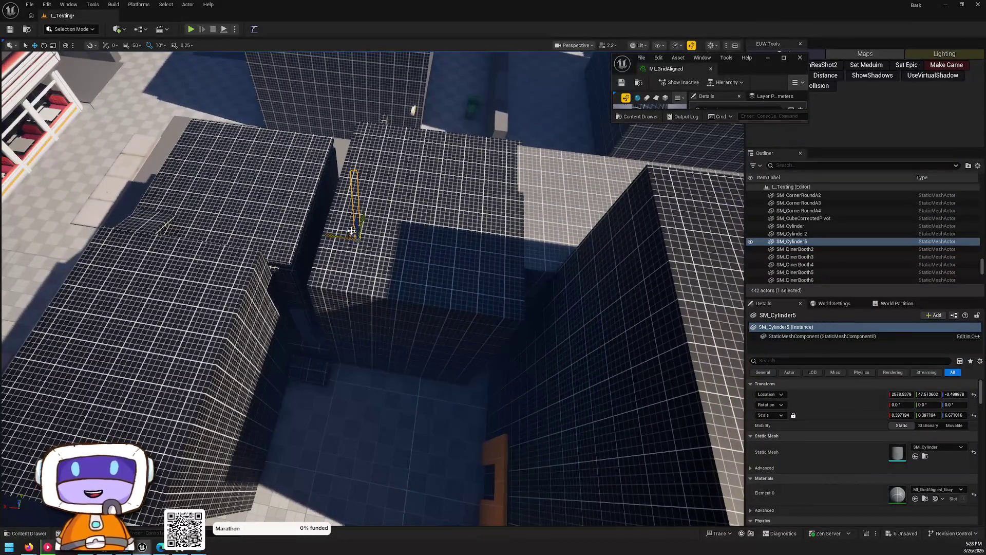
# Step: Place two more copies of the SM_Cylinder5 post
pyautogui.moveTo(351, 230)
pyautogui.keyDown('alt'); pyautogui.mouseDown()
pyautogui.moveTo(346, 220)
pyautogui.moveTo(470, 370)
pyautogui.mouseUp(); pyautogui.keyUp('alt')
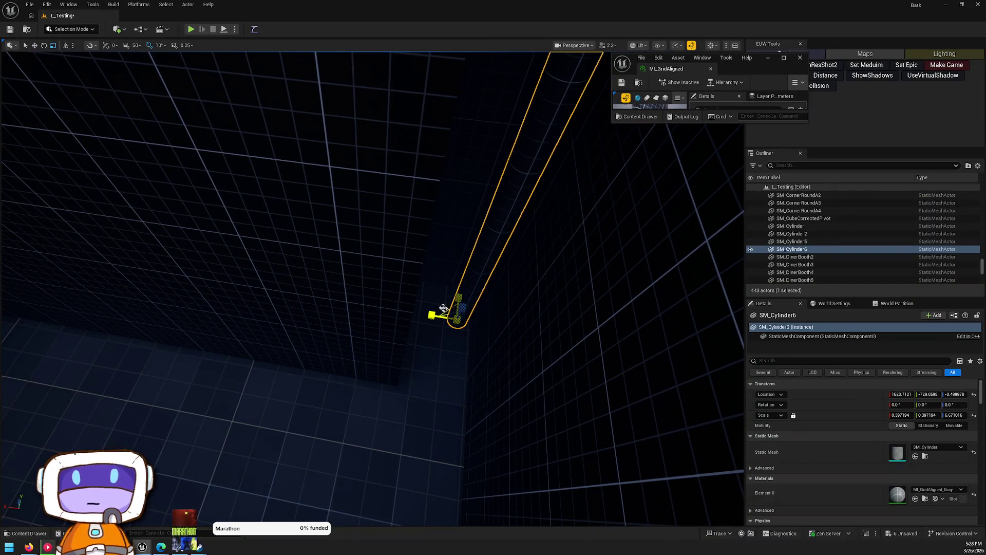
pyautogui.keyDown('alt'); pyautogui.moveTo(448, 307); pyautogui.dragTo(429, 346); pyautogui.keyUp('alt')
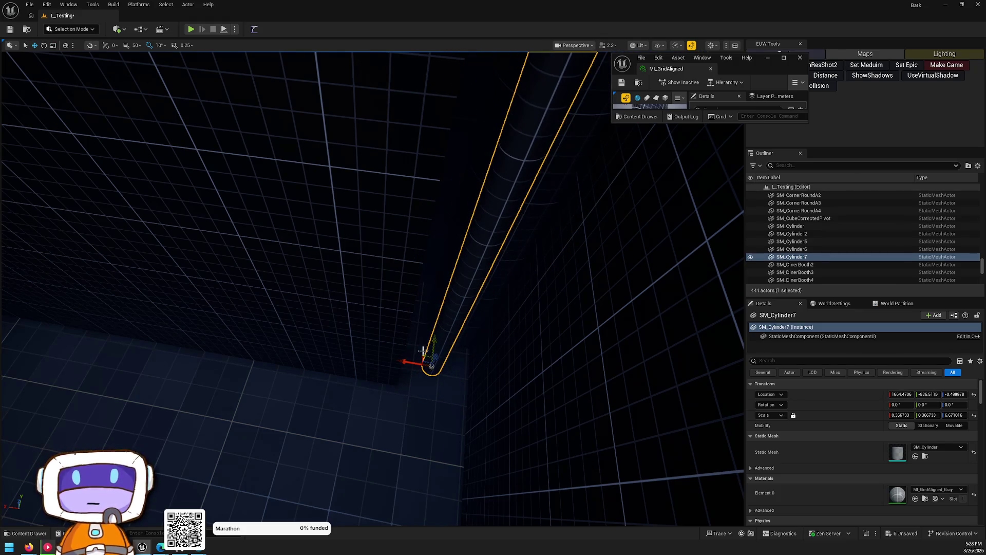
pyautogui.press('Escape')
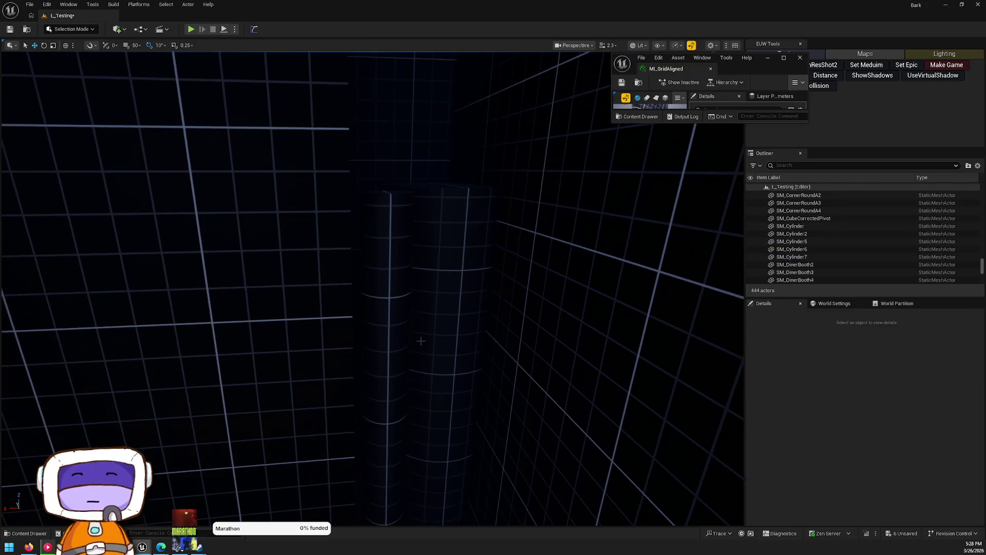
# Step: Duplicate the tall block Cube13 above the orange doorway as Cube65, shifted sideways
pyautogui.press('w')
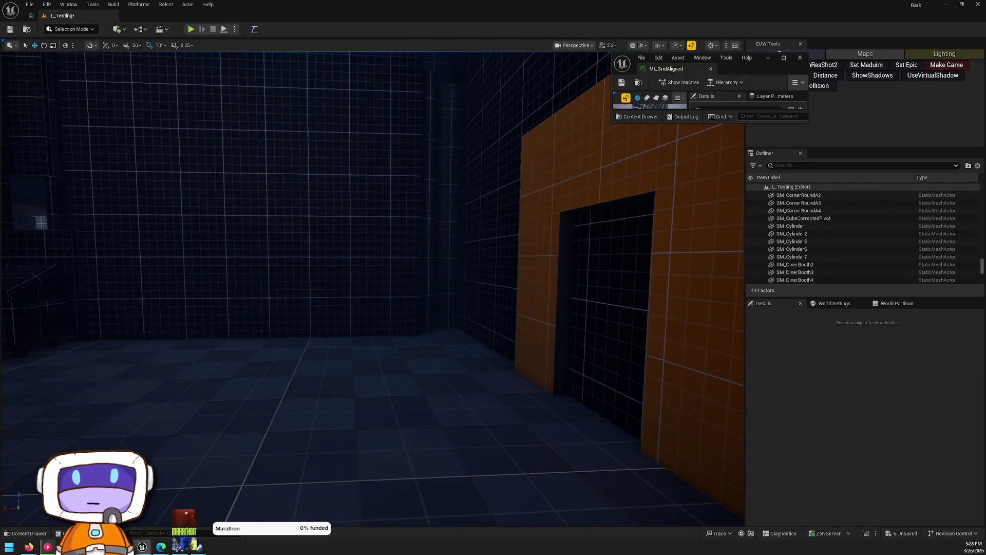
pyautogui.press('e')
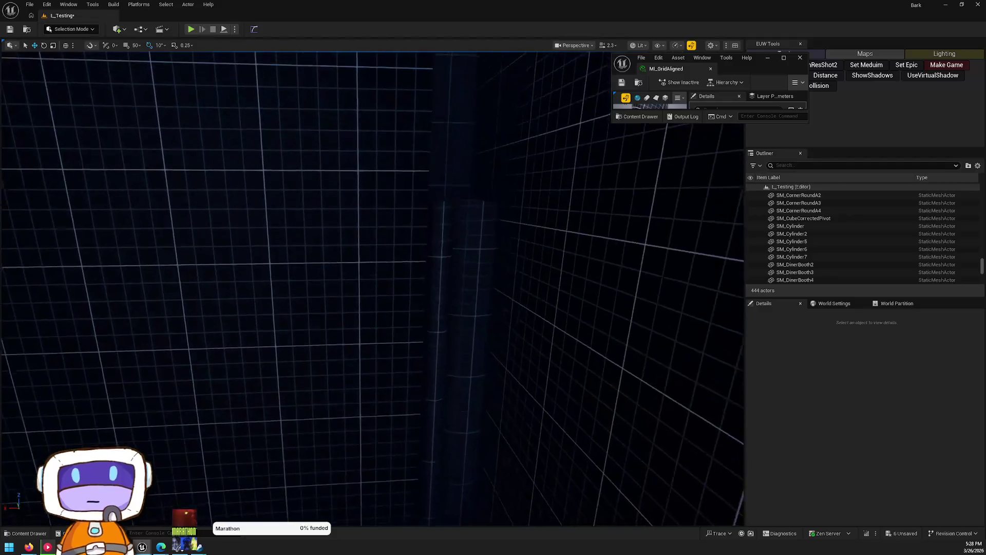
pyautogui.press('q')
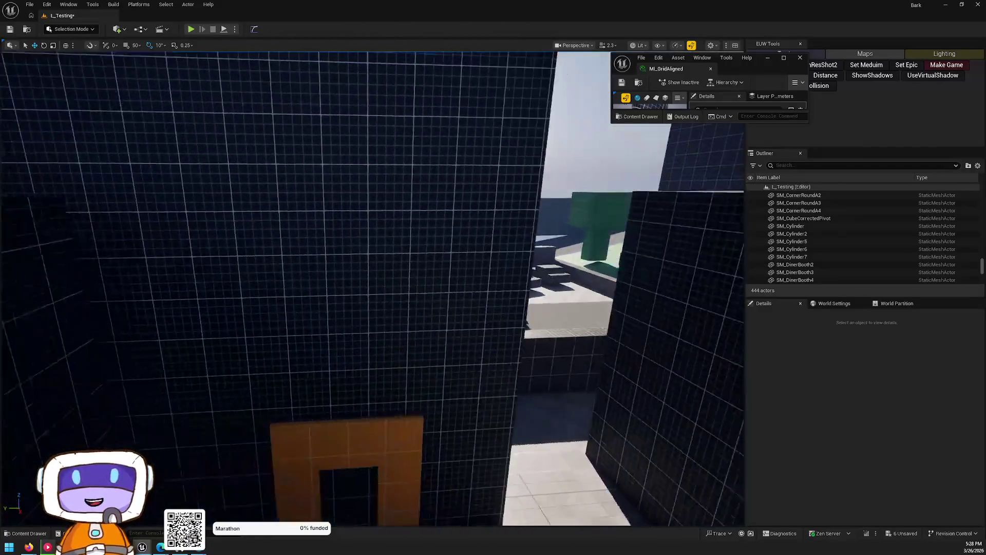
pyautogui.press('w')
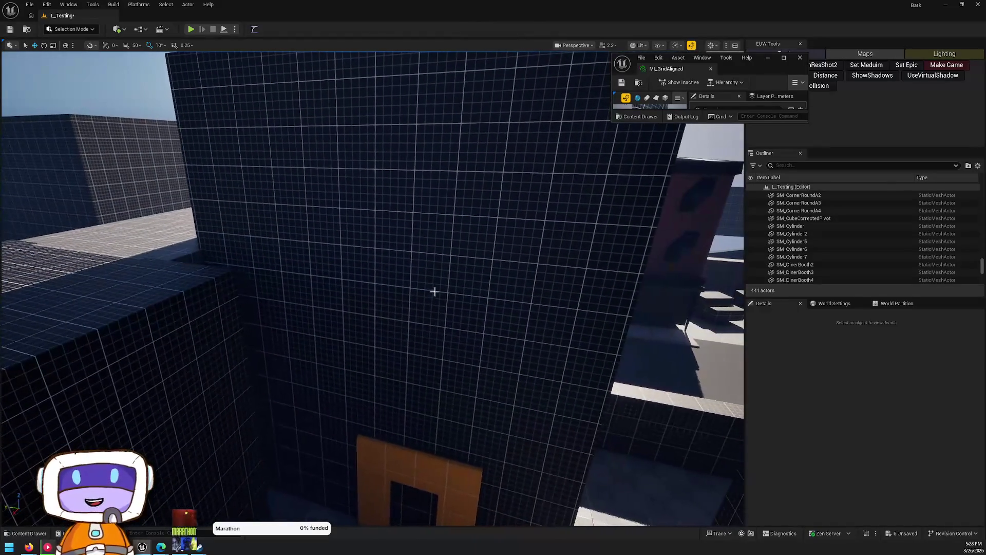
pyautogui.click(434, 291)
pyautogui.moveTo(451, 343); pyautogui.dragTo(427, 366)
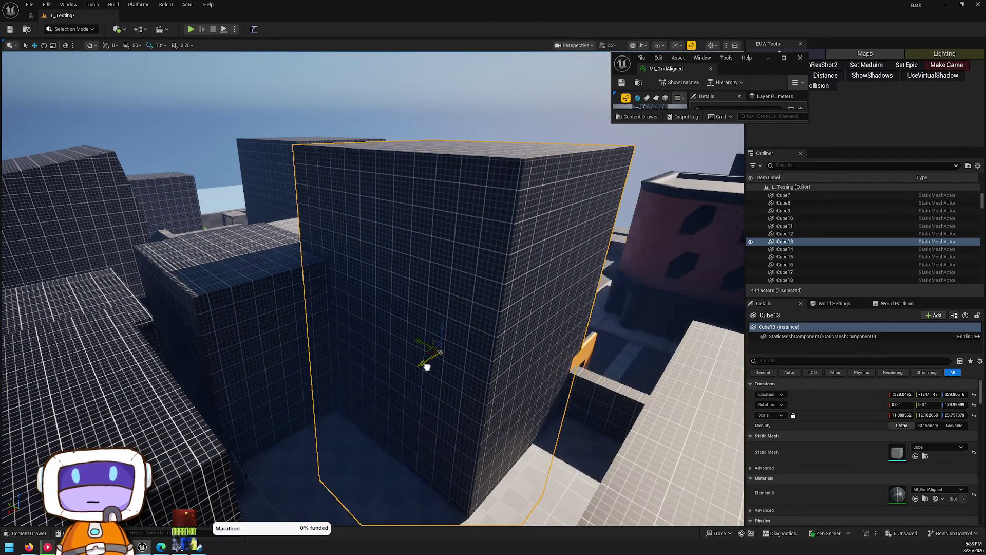
pyautogui.hotkey('ctrl', 'z')
pyautogui.hotkey('ctrl', 'z')
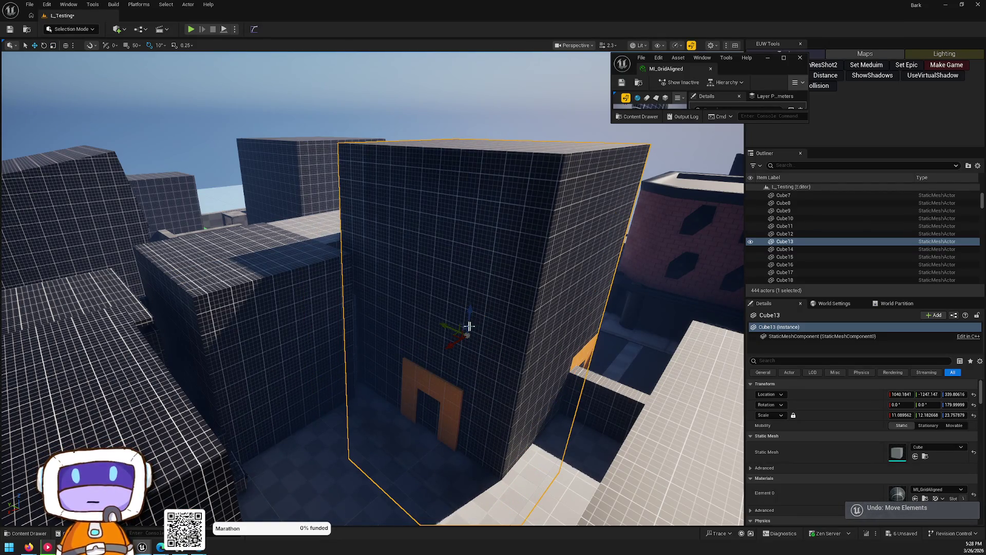
pyautogui.moveTo(449, 349)
pyautogui.keyDown('alt'); pyautogui.mouseDown()
pyautogui.moveTo(370, 411)
pyautogui.moveTo(426, 339)
pyautogui.mouseUp(); pyautogui.keyUp('alt')
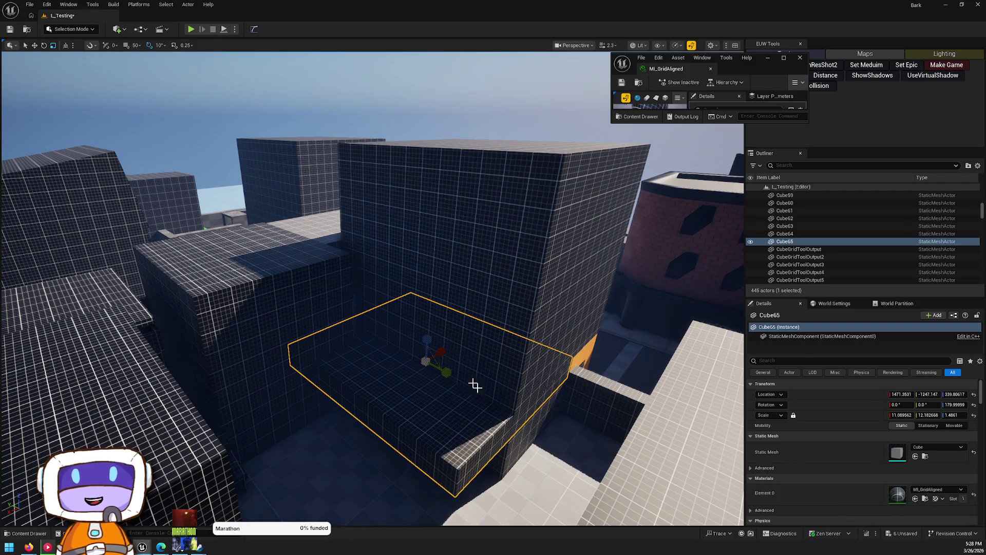
# Step: Narrow Cube65, raise it to about Z 790 above the orange doorway, and scale X to 1.56
pyautogui.moveTo(447, 378); pyautogui.dragTo(445, 380)
pyautogui.moveTo(429, 344); pyautogui.dragTo(434, 267)
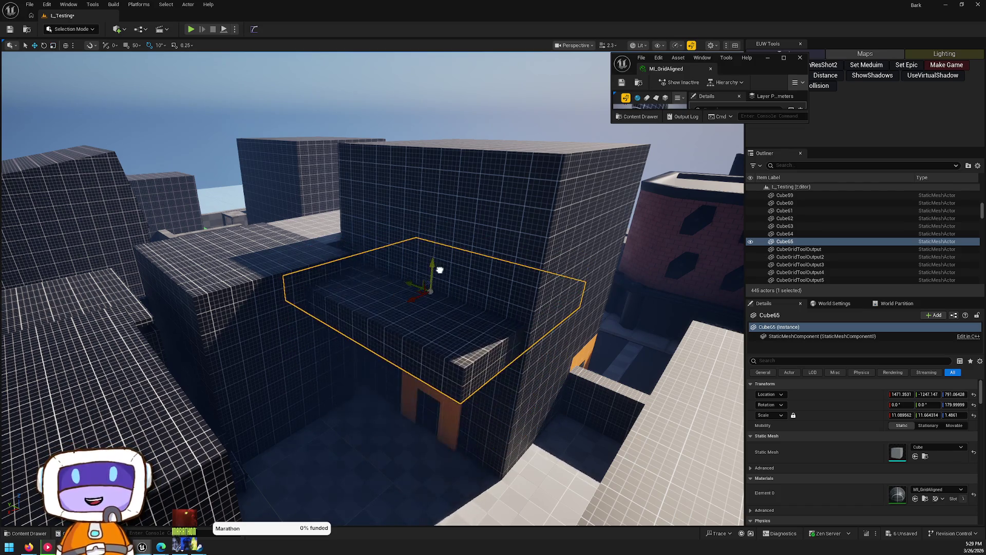
pyautogui.scroll(5, 441, 272)
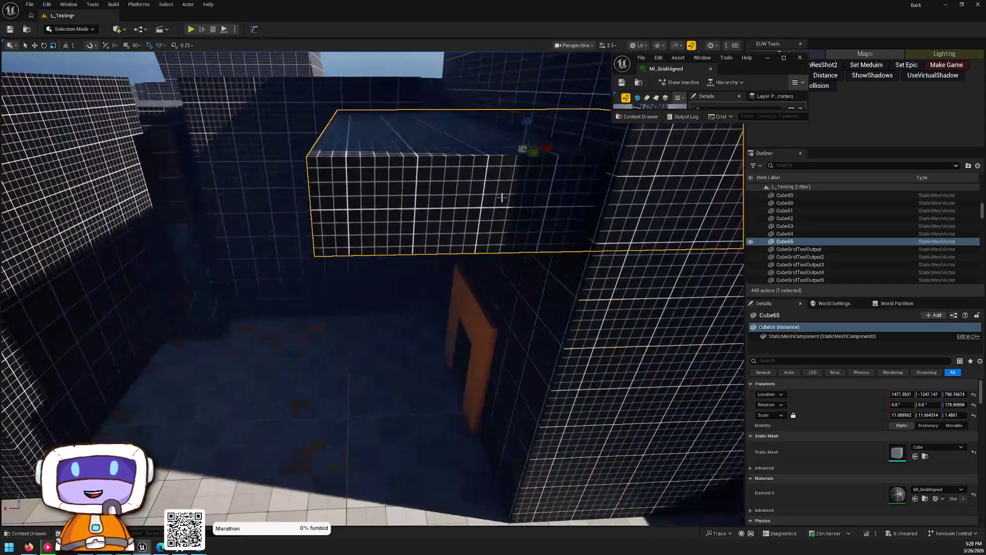
pyautogui.moveTo(502, 198)
pyautogui.mouseDown()
pyautogui.moveTo(533, 174)
pyautogui.moveTo(405, 147)
pyautogui.mouseUp()
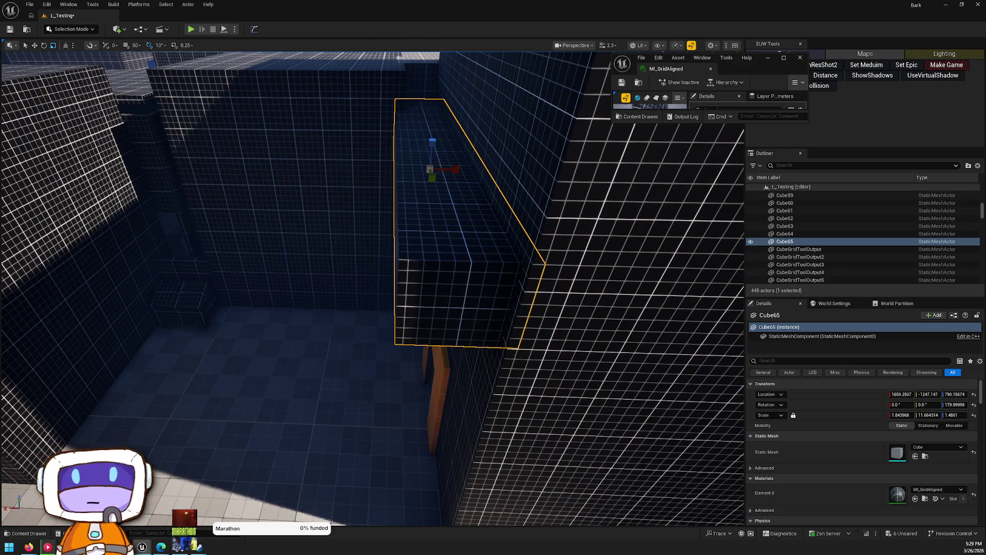
pyautogui.moveTo(464, 170)
pyautogui.mouseDown()
pyautogui.moveTo(485, 167)
pyautogui.moveTo(439, 174)
pyautogui.moveTo(398, 149)
pyautogui.moveTo(460, 191)
pyautogui.mouseUp()
pyautogui.press('w')
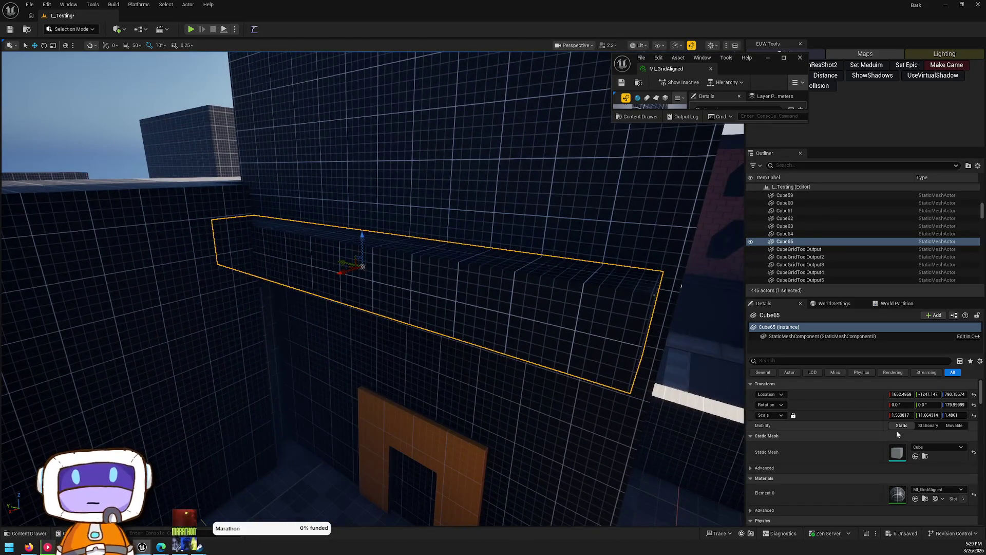
pyautogui.click(935, 489)
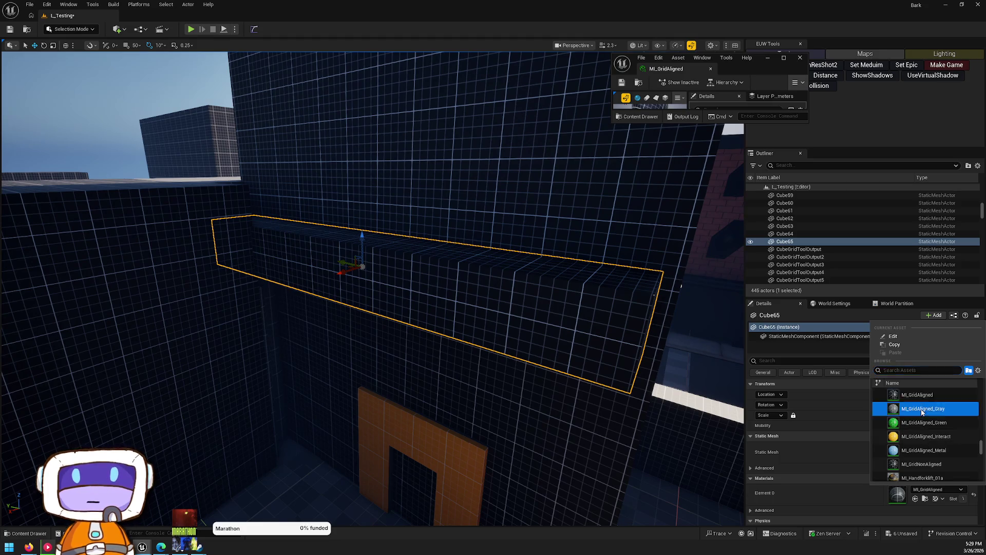
# Step: Apply ML_GridAligned_Gray to the slab, then Alt-drag a copy, Cube66, along Y and X
pyautogui.click(922, 409)
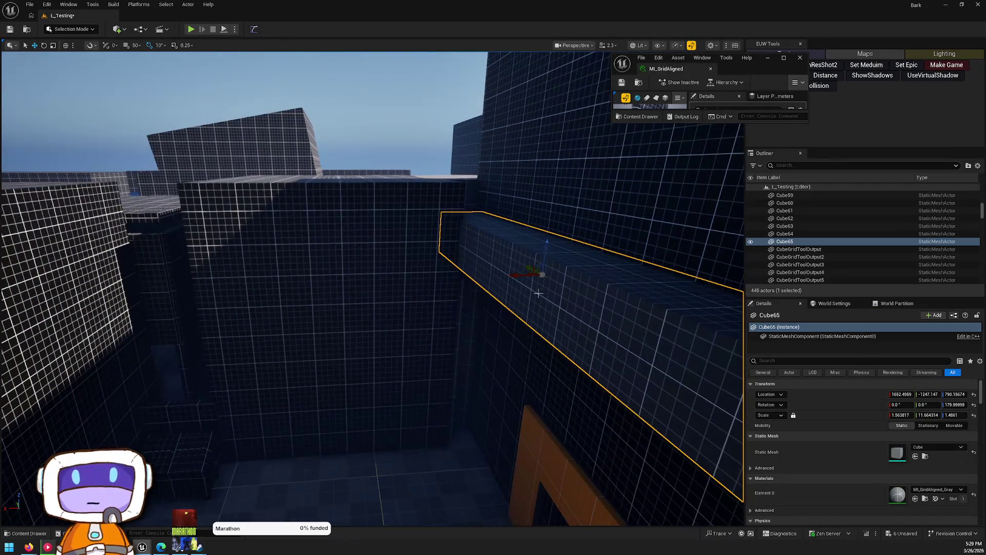
pyautogui.moveTo(519, 272)
pyautogui.mouseDown()
pyautogui.moveTo(311, 265)
pyautogui.moveTo(333, 294)
pyautogui.mouseUp()
pyautogui.press('f')
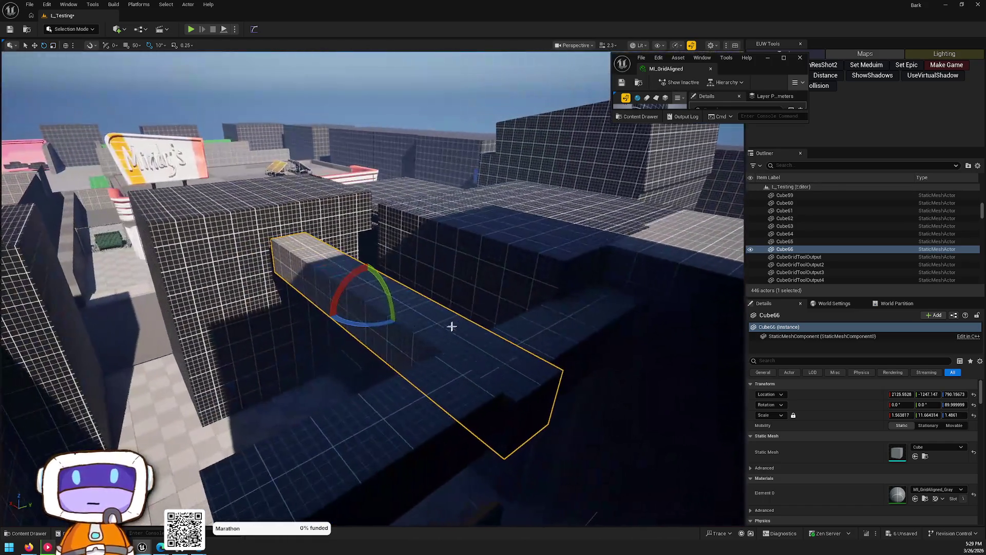
pyautogui.press('w')
pyautogui.moveTo(383, 297)
pyautogui.mouseDown()
pyautogui.moveTo(502, 260)
pyautogui.moveTo(450, 274)
pyautogui.moveTo(457, 291)
pyautogui.moveTo(493, 301)
pyautogui.moveTo(484, 247)
pyautogui.moveTo(339, 275)
pyautogui.moveTo(349, 274)
pyautogui.moveTo(321, 288)
pyautogui.mouseUp()
pyautogui.press('w')
# Step: Tilt the slab copy Cube67 and widen it on both sides
pyautogui.press('e')
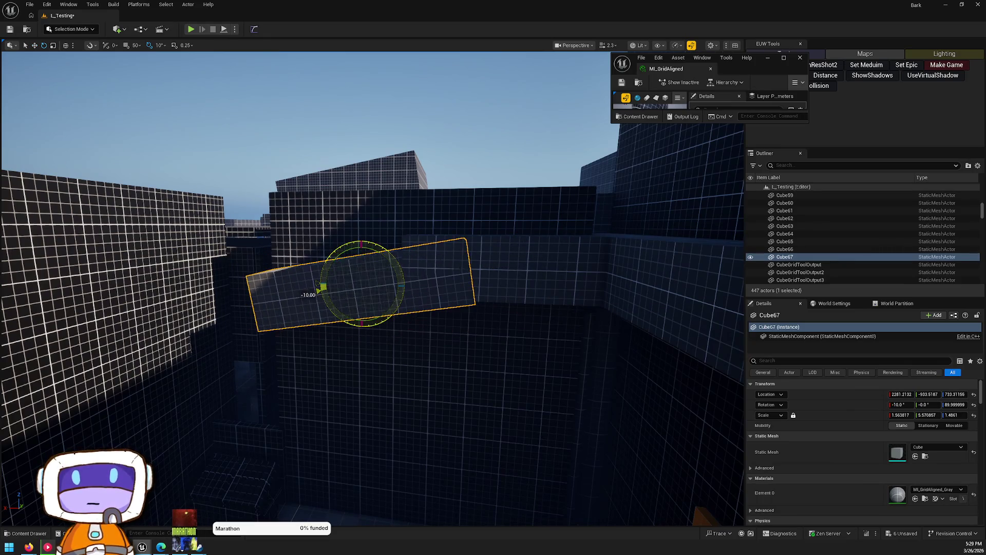
pyautogui.moveTo(364, 262); pyautogui.dragTo(369, 264)
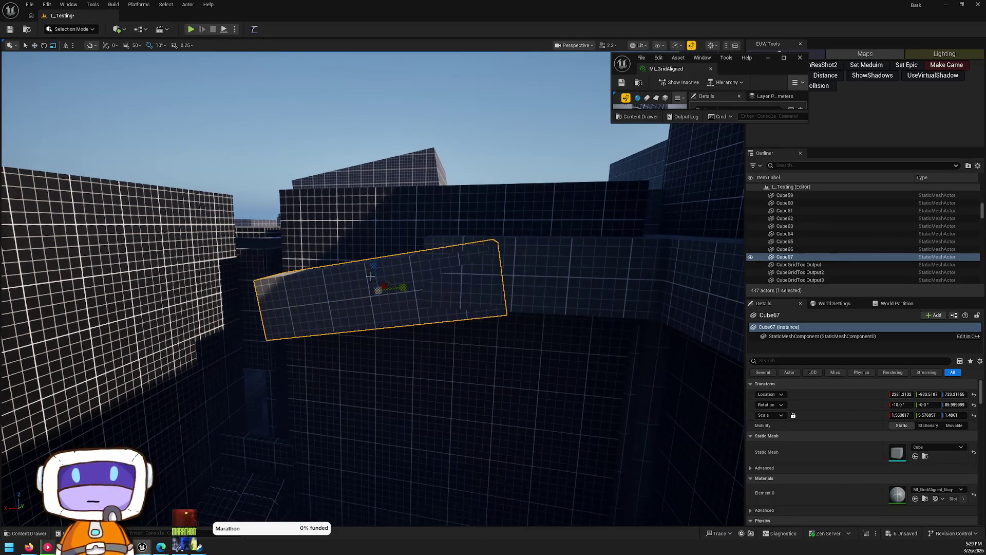
pyautogui.hotkey('ctrl', 'z')
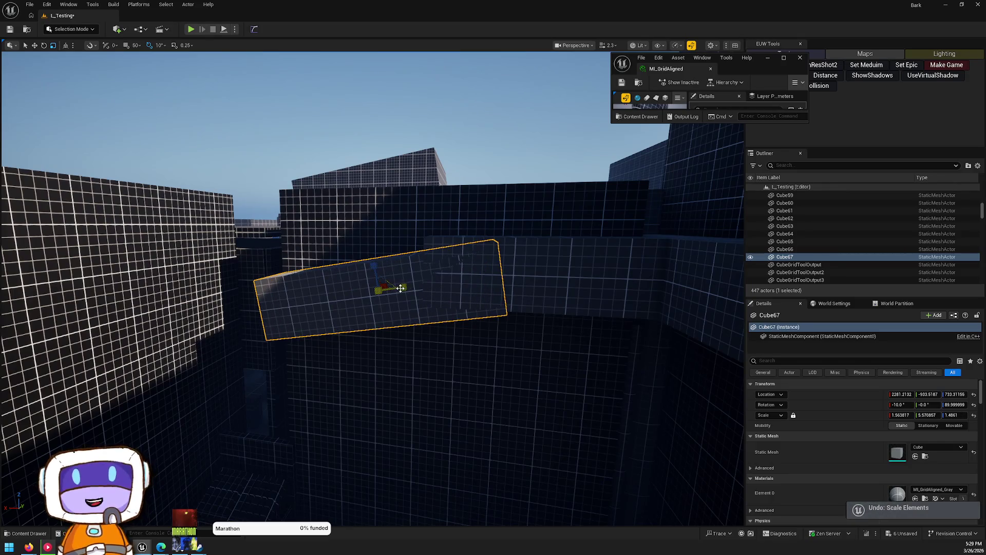
pyautogui.moveTo(403, 288)
pyautogui.mouseDown()
pyautogui.moveTo(417, 287)
pyautogui.moveTo(395, 262)
pyautogui.mouseUp()
# Step: Duplicate Cube66 as Cube68, reposition Cube67 and Cube68, and shorten Cube68 to about 3.38 in Y
pyautogui.click(509, 270)
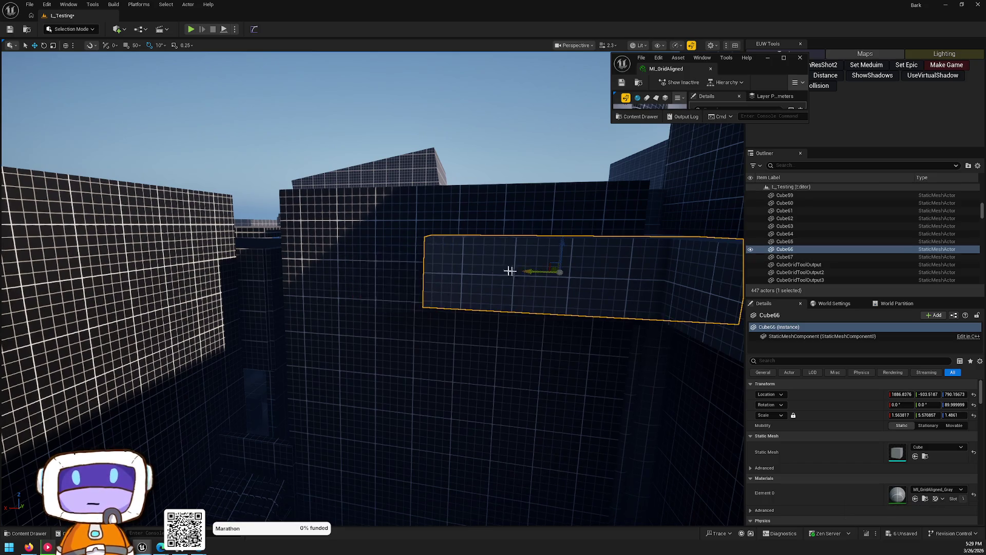
pyautogui.moveTo(550, 262)
pyautogui.keyDown('alt'); pyautogui.mouseDown()
pyautogui.moveTo(216, 255)
pyautogui.moveTo(293, 277)
pyautogui.mouseUp(); pyautogui.keyUp('alt')
pyautogui.click(451, 270)
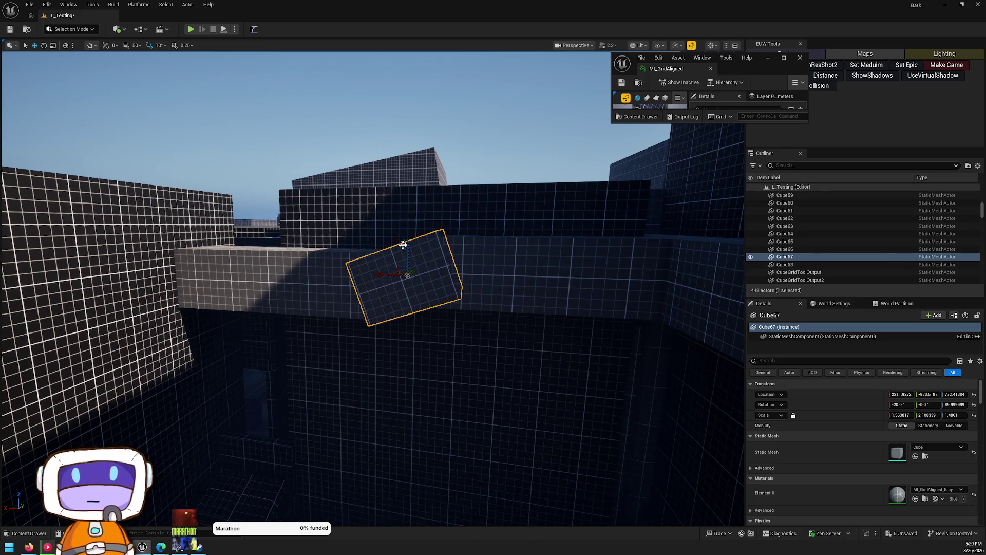
pyautogui.moveTo(399, 262); pyautogui.dragTo(385, 272)
pyautogui.click(343, 258)
pyautogui.moveTo(289, 253)
pyautogui.mouseDown()
pyautogui.moveTo(301, 263)
pyautogui.moveTo(410, 255)
pyautogui.mouseUp()
pyautogui.moveTo(430, 304); pyautogui.dragTo(416, 297)
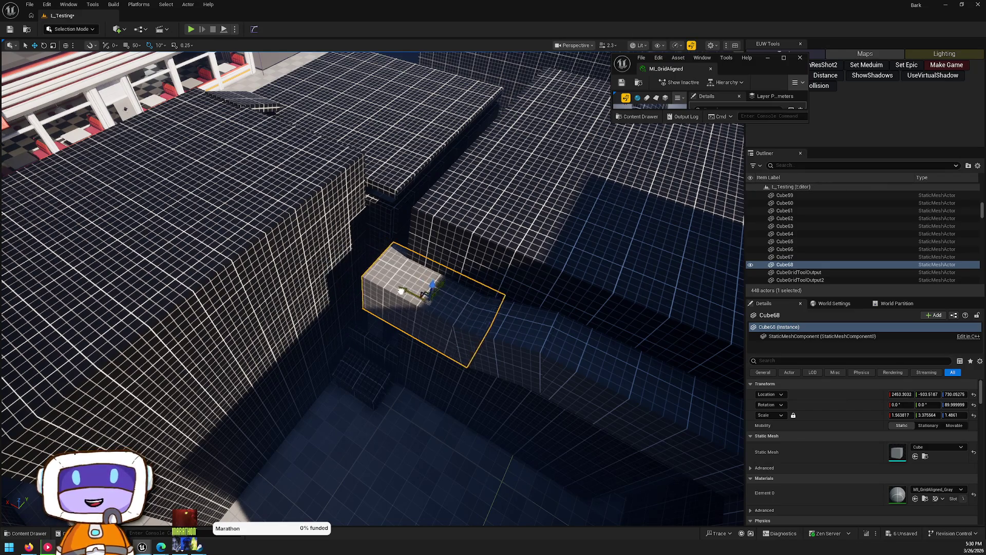
pyautogui.click(462, 359)
pyautogui.moveTo(462, 359)
pyautogui.mouseDown()
pyautogui.moveTo(462, 318)
pyautogui.moveTo(400, 314)
pyautogui.moveTo(606, 275)
pyautogui.moveTo(267, 252)
pyautogui.moveTo(269, 175)
pyautogui.mouseUp()
pyautogui.click(588, 271)
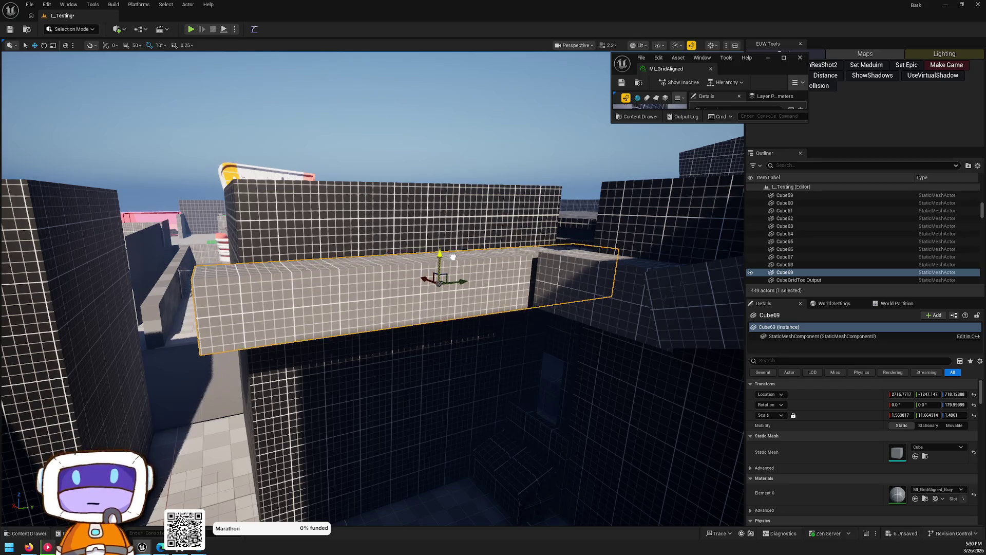
pyautogui.moveTo(437, 294)
pyautogui.mouseDown()
pyautogui.moveTo(437, 339)
pyautogui.moveTo(436, 293)
pyautogui.mouseUp()
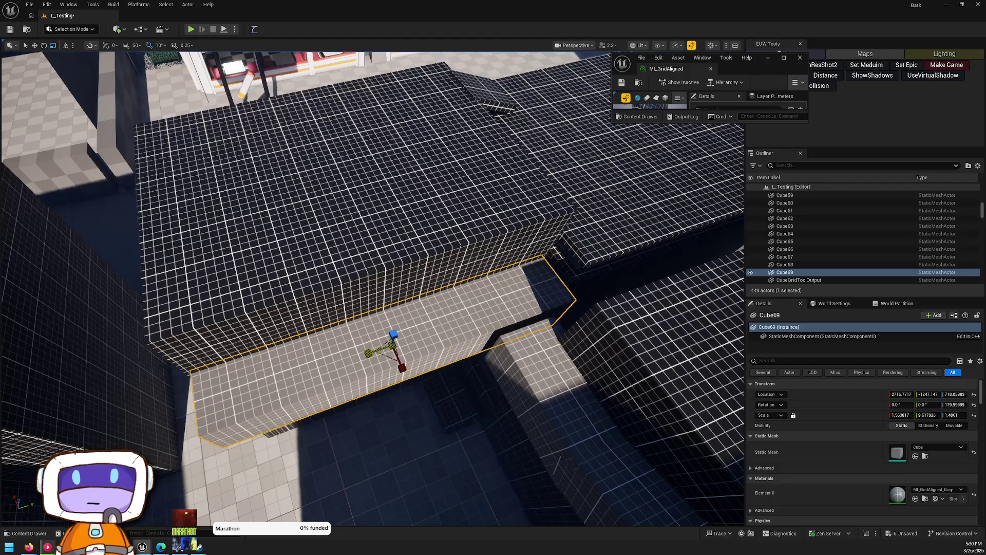
pyautogui.press('Escape')
pyautogui.moveTo(368, 353)
pyautogui.mouseDown()
pyautogui.moveTo(419, 158)
pyautogui.moveTo(418, 282)
pyautogui.mouseUp()
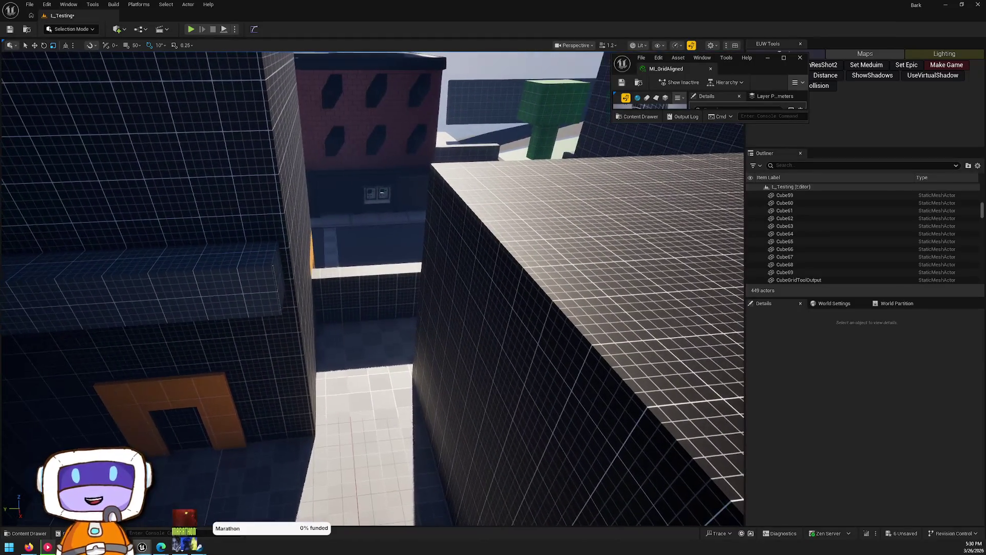
# Step: Duplicate the grey ledge block Cube65 into Cube70 alongside it and inspect the copy up close
pyautogui.click(237, 267)
pyautogui.keyDown('alt'); pyautogui.moveTo(178, 242); pyautogui.dragTo(398, 294); pyautogui.keyUp('alt')
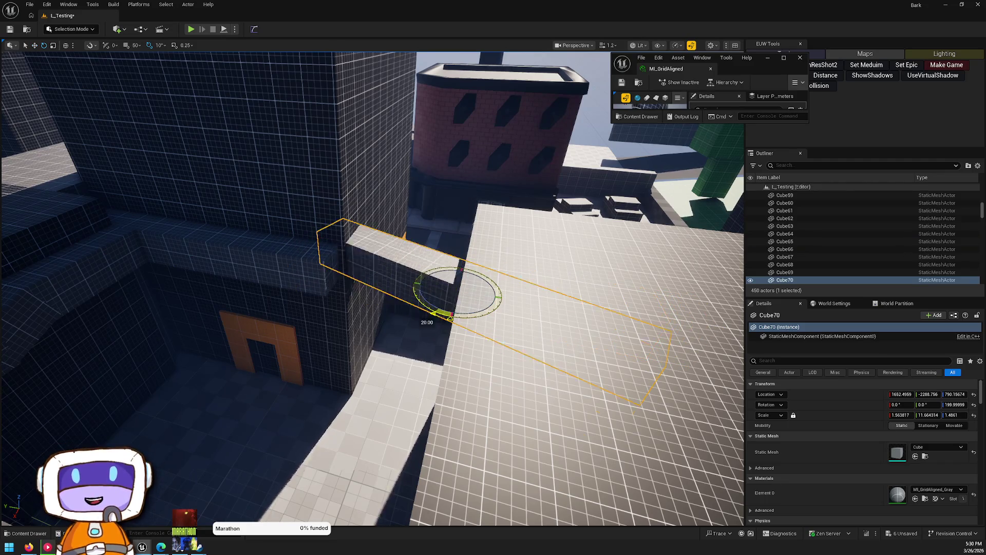
pyautogui.moveTo(478, 318); pyautogui.dragTo(478, 298)
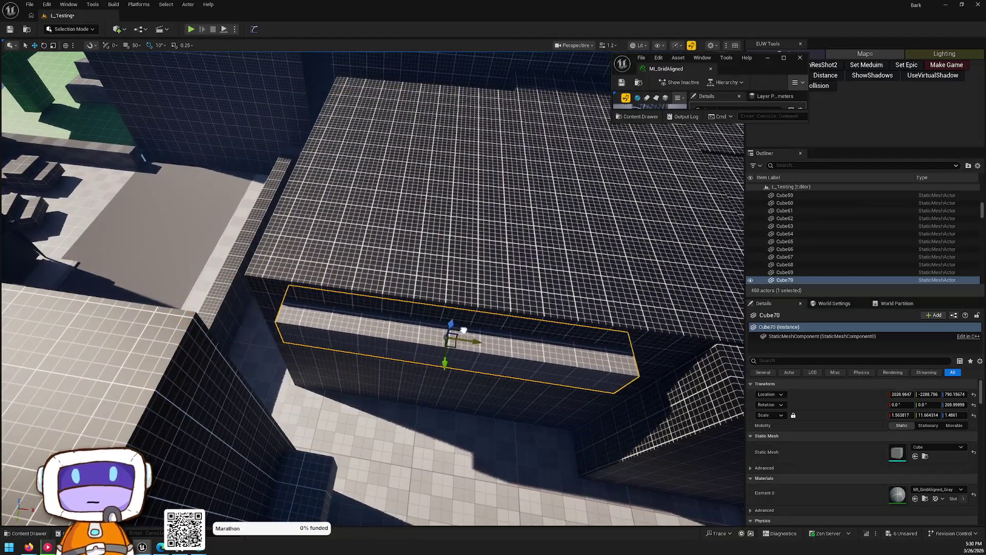
pyautogui.moveTo(434, 325)
pyautogui.mouseDown()
pyautogui.moveTo(353, 319)
pyautogui.moveTo(369, 297)
pyautogui.mouseUp()
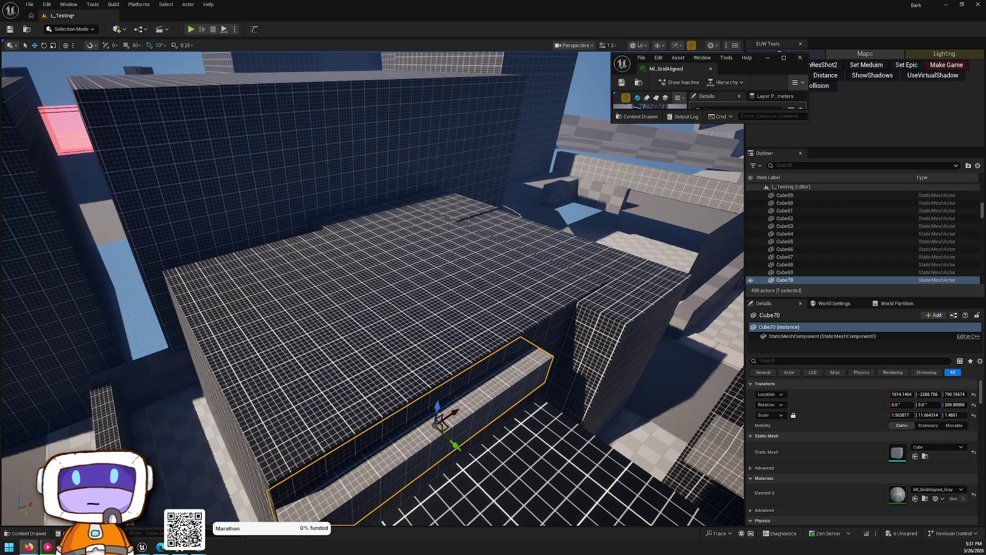
pyautogui.rightClick(555, 206)
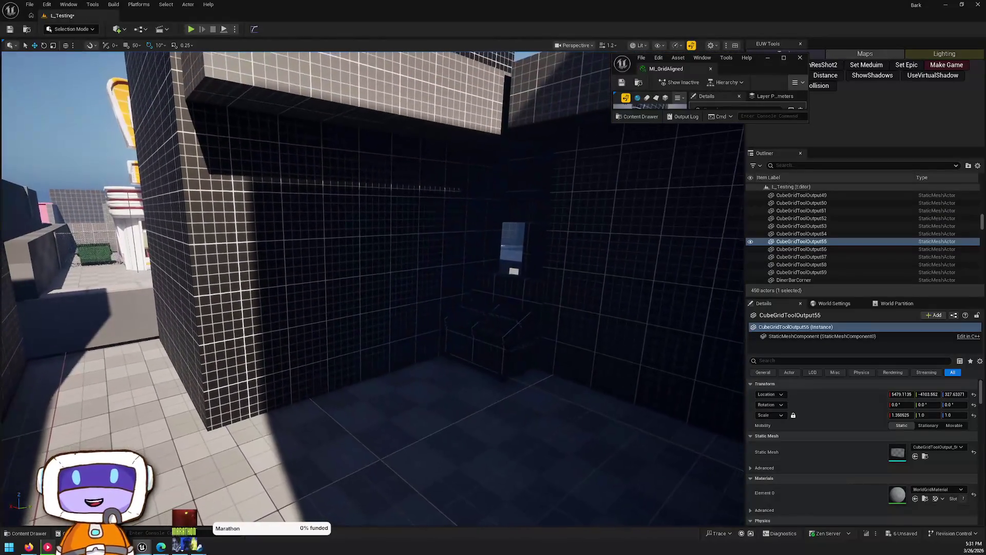
# Step: Copy the upper ledge block down into the dark room as Cube71, scaled taller to about 2.60 in Z
pyautogui.click(364, 82)
pyautogui.moveTo(519, 125)
pyautogui.mouseDown()
pyautogui.moveTo(503, 303)
pyautogui.moveTo(475, 355)
pyautogui.moveTo(499, 375)
pyautogui.moveTo(423, 369)
pyautogui.moveTo(421, 315)
pyautogui.moveTo(425, 330)
pyautogui.moveTo(407, 337)
pyautogui.mouseUp()
pyautogui.press('w')
pyautogui.press('w')
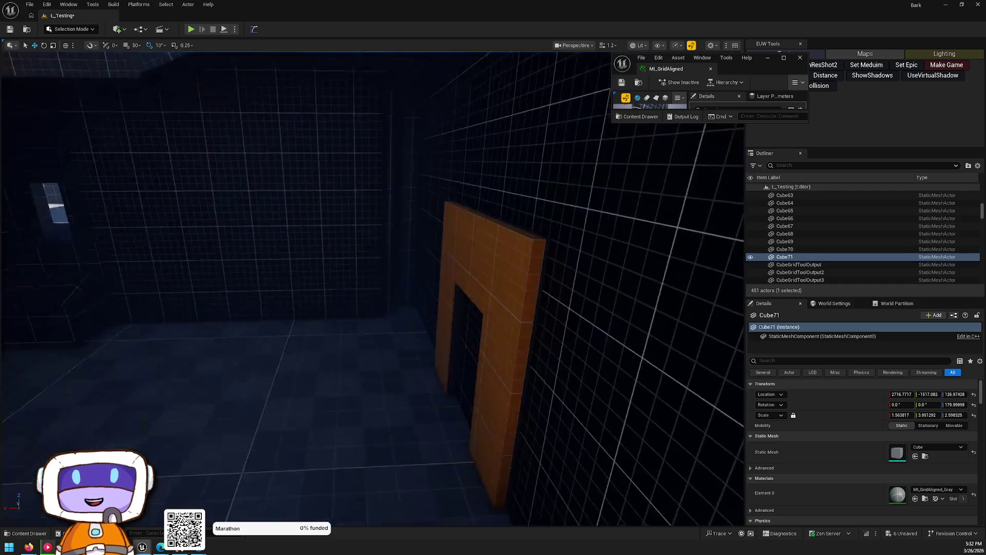
pyautogui.press('f')
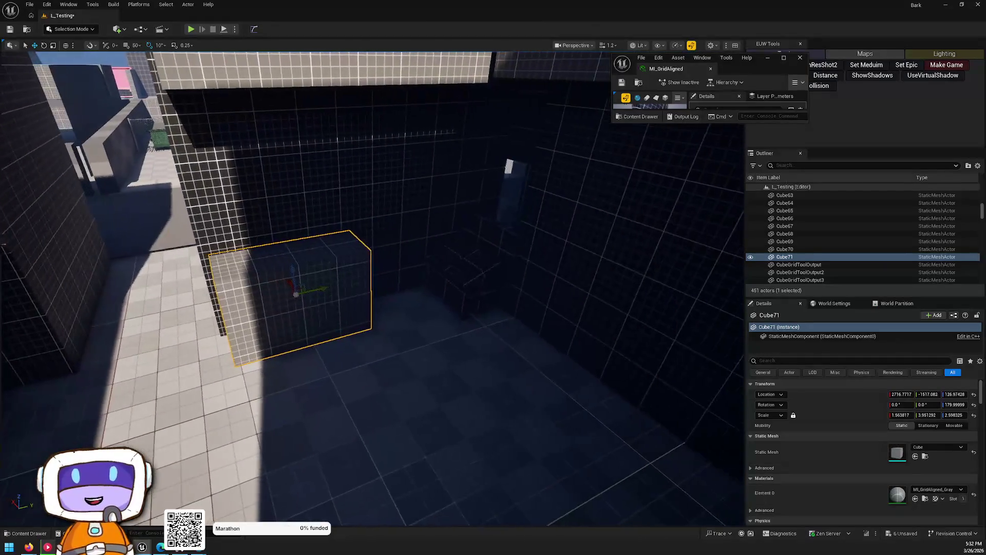
# Step: Make a trial copy, Cube72, further along, then delete it
pyautogui.moveTo(290, 242)
pyautogui.mouseDown()
pyautogui.moveTo(539, 308)
pyautogui.moveTo(568, 289)
pyautogui.moveTo(513, 301)
pyautogui.mouseUp()
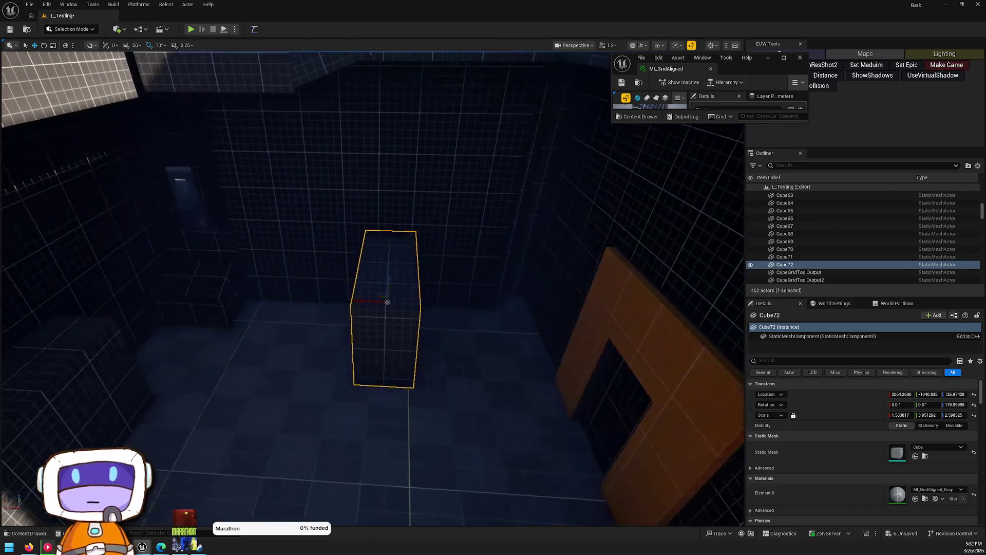
pyautogui.moveTo(475, 271); pyautogui.dragTo(475, 270)
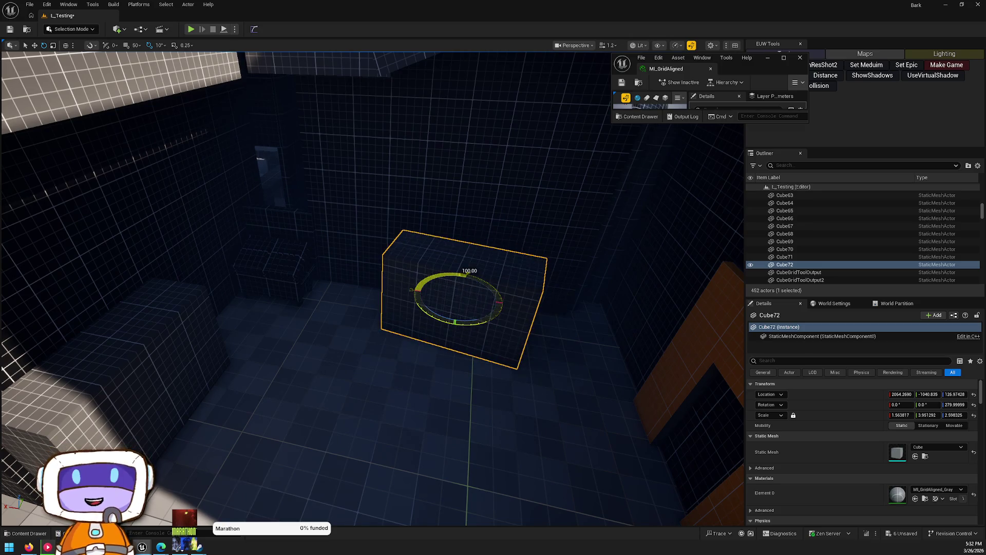
pyautogui.moveTo(461, 289); pyautogui.dragTo(462, 290)
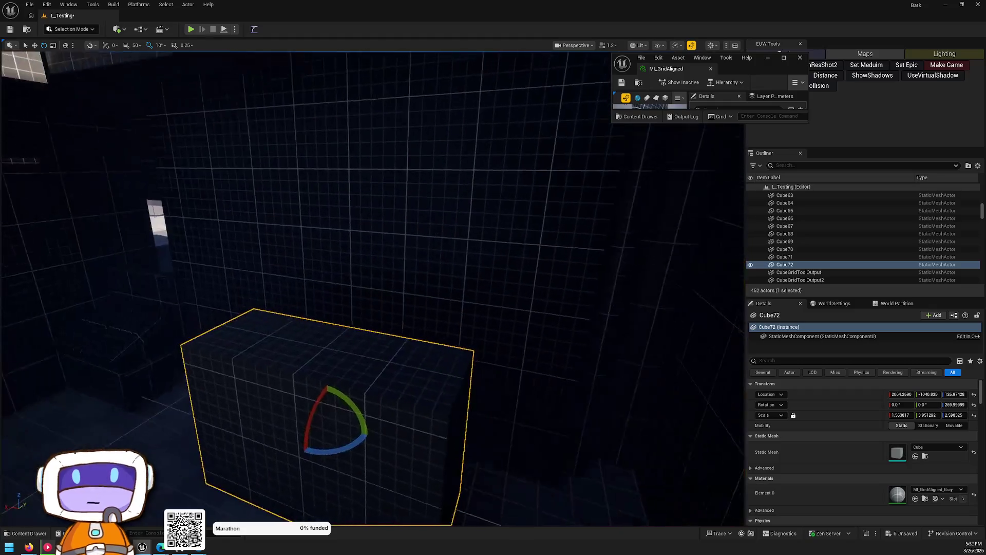
pyautogui.press('Delete')
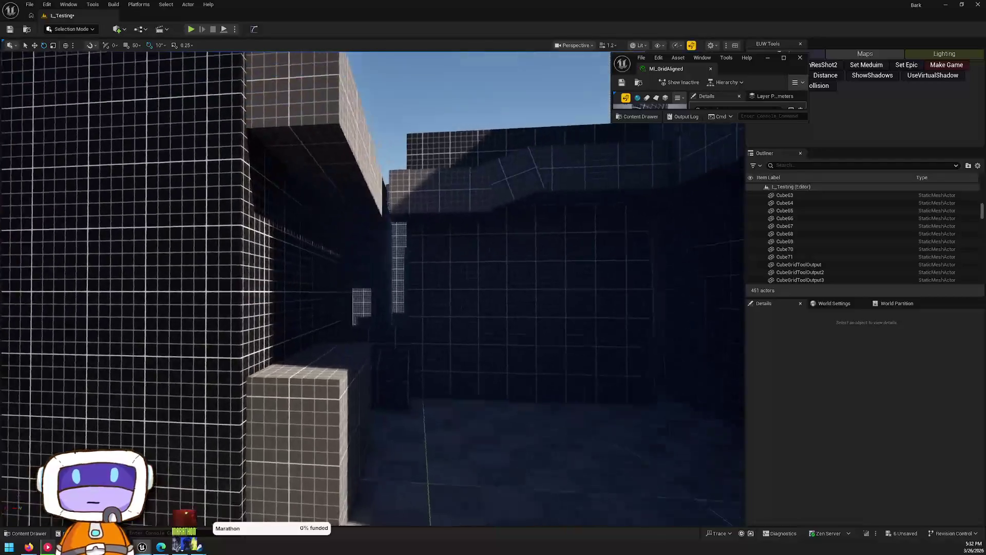
pyautogui.moveTo(461, 289); pyautogui.dragTo(462, 289)
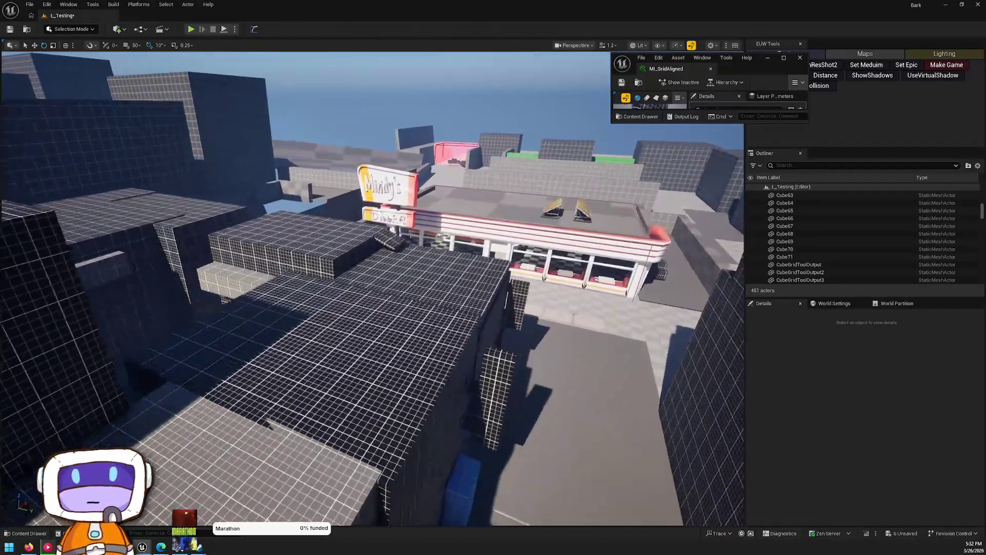
pyautogui.moveTo(462, 290); pyautogui.dragTo(499, 287)
pyautogui.click(499, 287)
pyautogui.click(490, 283)
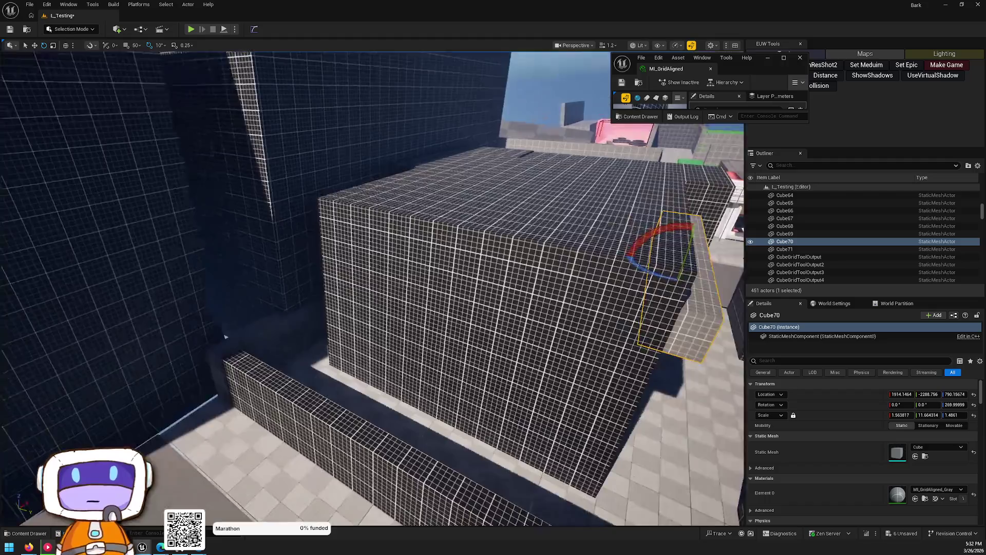
pyautogui.moveTo(224, 336)
pyautogui.mouseDown()
pyautogui.moveTo(44, 379)
pyautogui.moveTo(119, 254)
pyautogui.moveTo(154, 241)
pyautogui.moveTo(180, 190)
pyautogui.mouseUp()
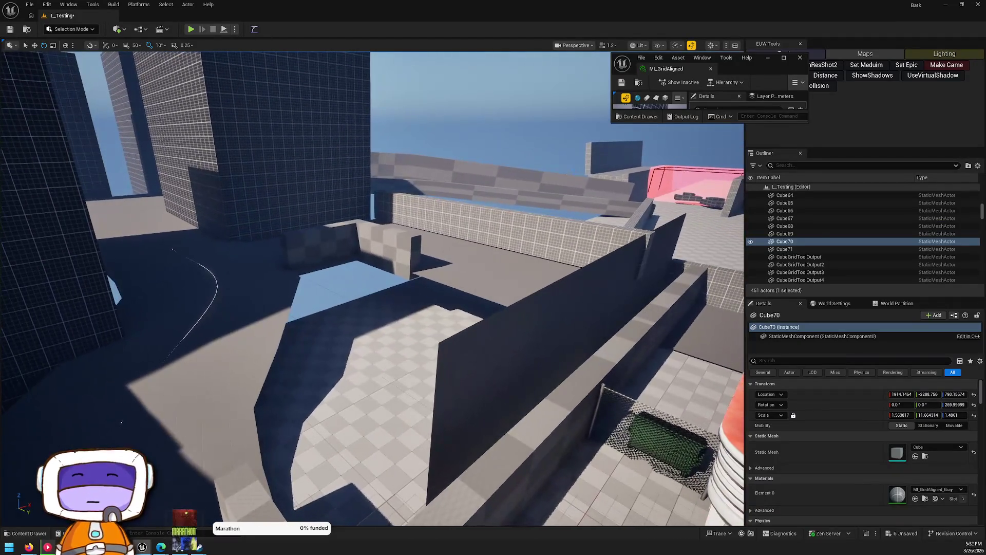
pyautogui.click(508, 320)
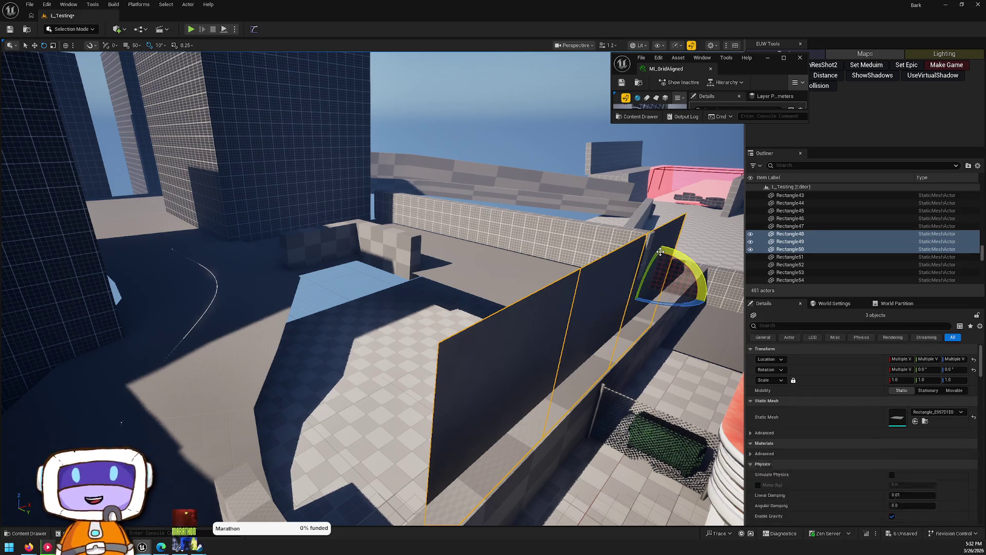
# Step: Delete the selected wall panels Rectangle48–50 along the rooftop ledge
pyautogui.press('Delete')
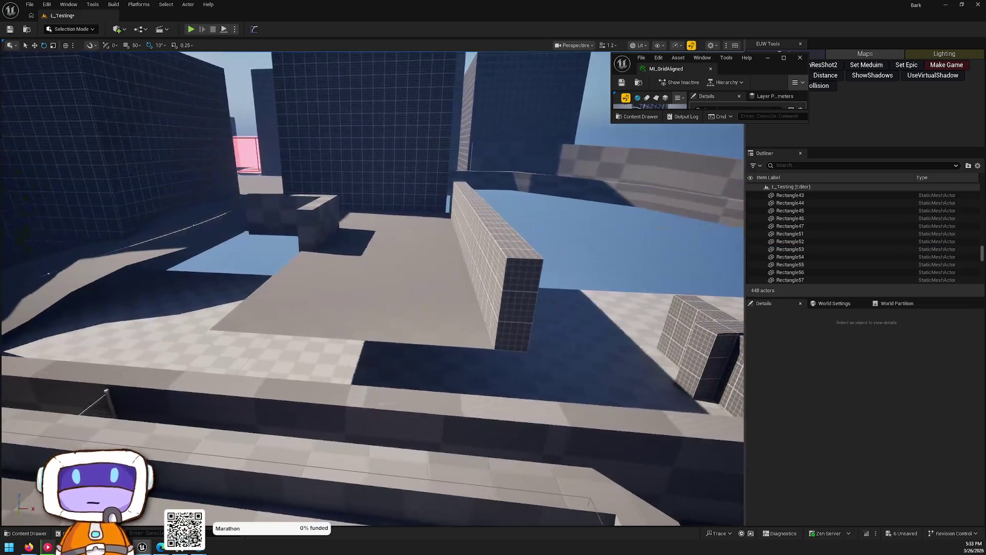
pyautogui.moveTo(359, 257)
pyautogui.mouseDown()
pyautogui.moveTo(150, 66)
pyautogui.moveTo(116, 312)
pyautogui.mouseUp()
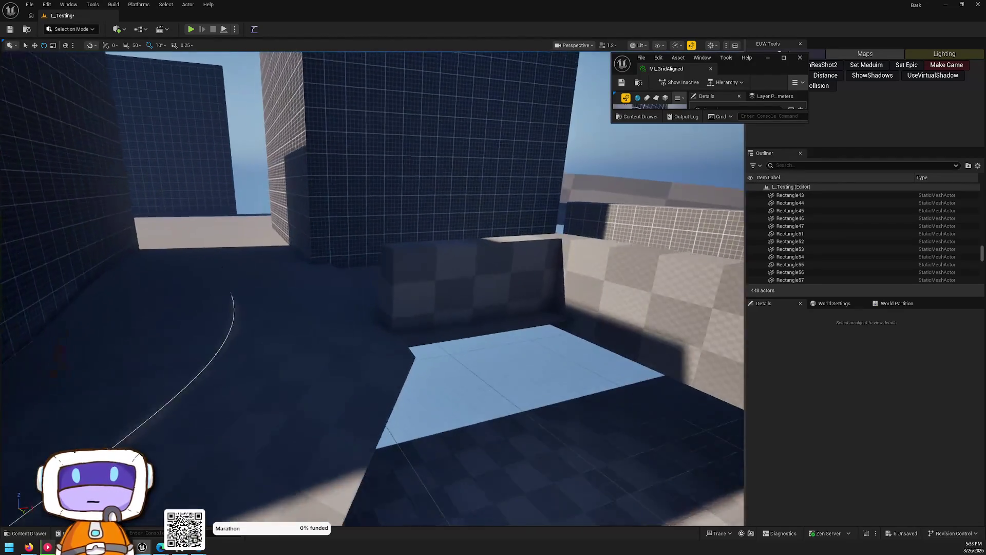
pyautogui.moveTo(359, 257); pyautogui.dragTo(319, 288)
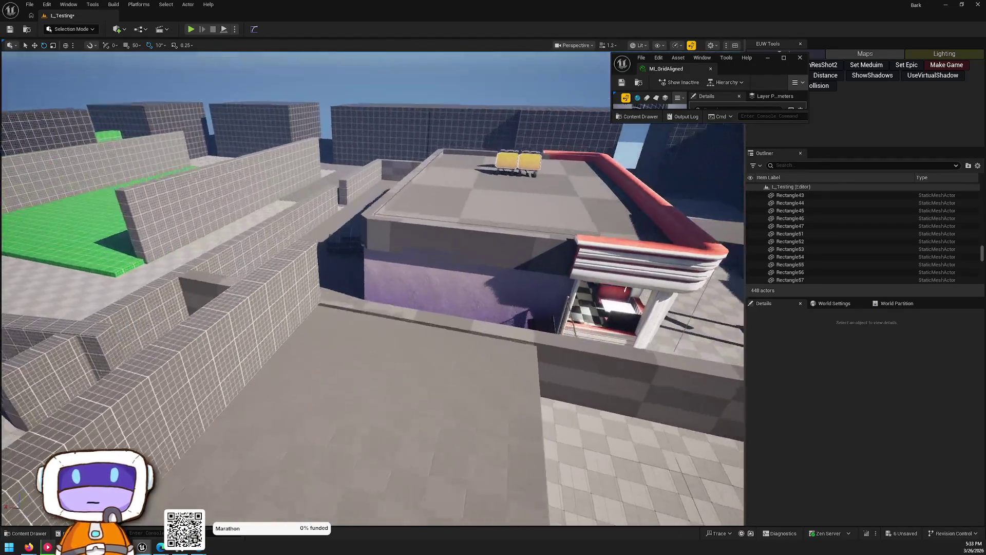
pyautogui.moveTo(359, 256); pyautogui.dragTo(370, 287)
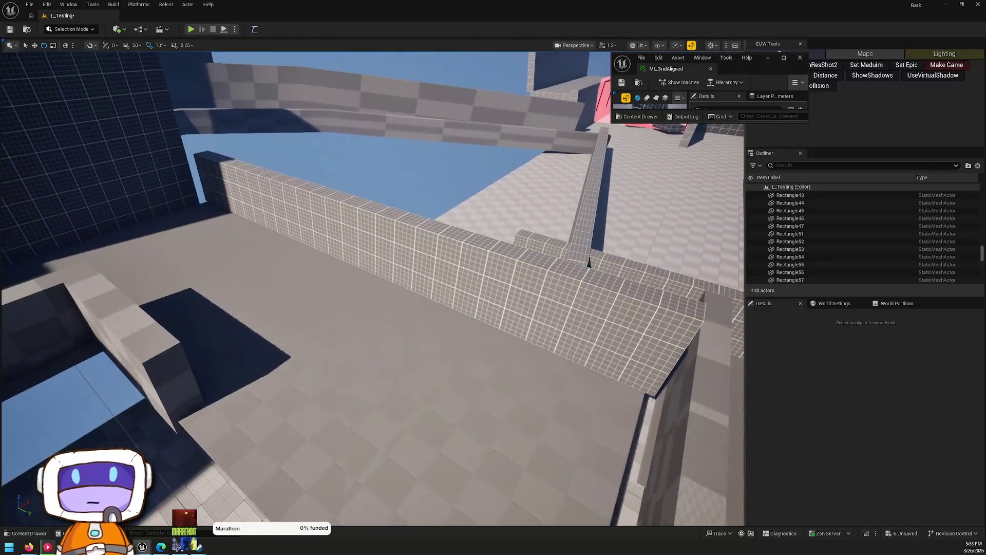
pyautogui.moveTo(589, 264)
pyautogui.mouseDown()
pyautogui.moveTo(513, 267)
pyautogui.moveTo(510, 83)
pyautogui.mouseUp()
# Step: Select the grey floor slab Rectangle27, then the post wall generator BP_WallGen9
pyautogui.click(440, 172)
pyautogui.moveTo(440, 171); pyautogui.dragTo(440, 215)
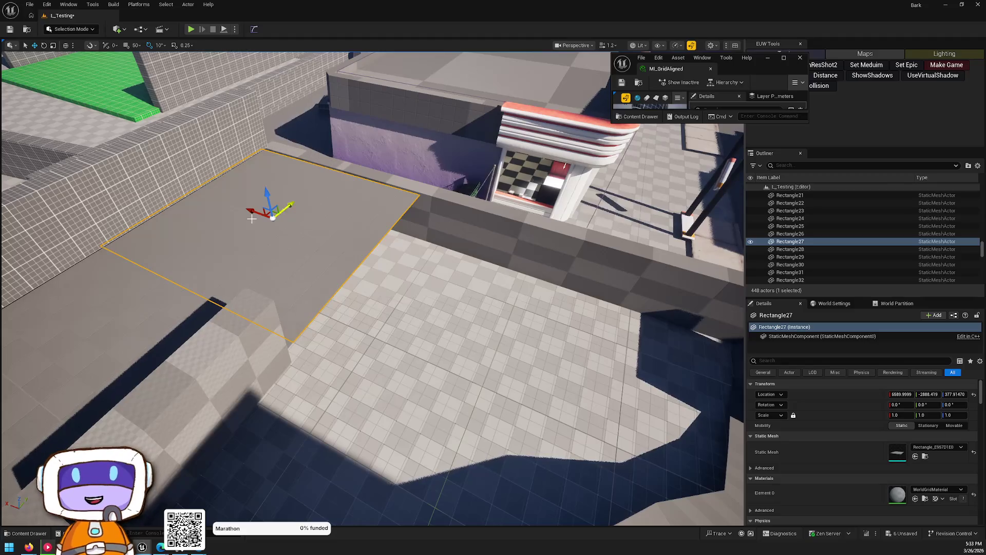
pyautogui.moveTo(558, 285); pyautogui.dragTo(558, 231)
pyautogui.moveTo(417, 290); pyautogui.dragTo(441, 175)
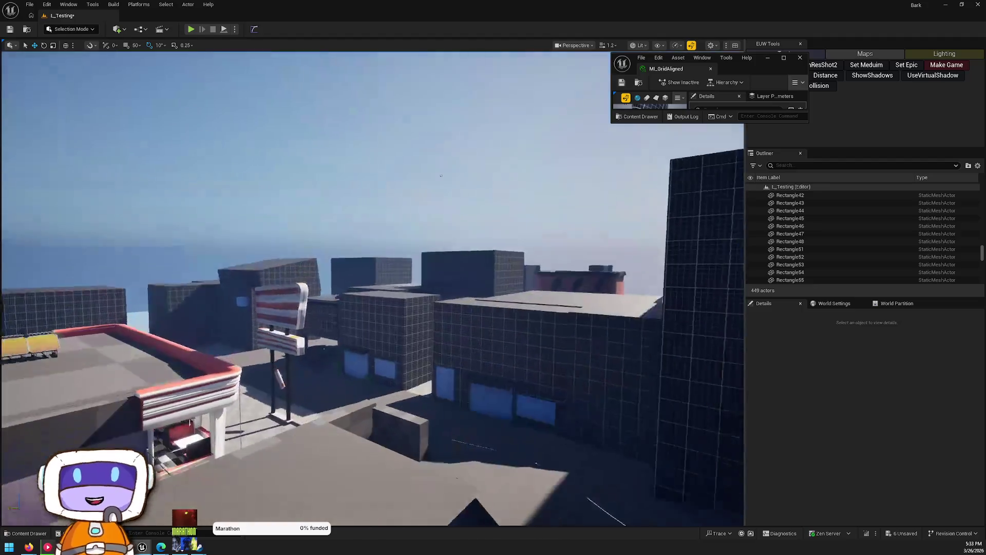
pyautogui.scroll(2, 372, 287)
pyautogui.moveTo(372, 287); pyautogui.dragTo(421, 357)
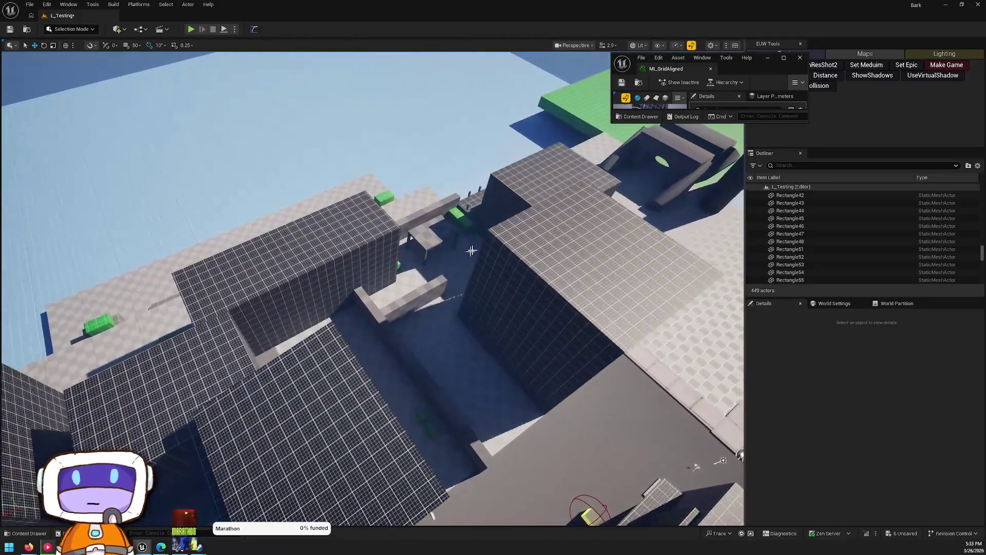
pyautogui.click(711, 213)
pyautogui.moveTo(493, 288)
pyautogui.mouseDown()
pyautogui.moveTo(493, 267)
pyautogui.moveTo(478, 318)
pyautogui.mouseUp()
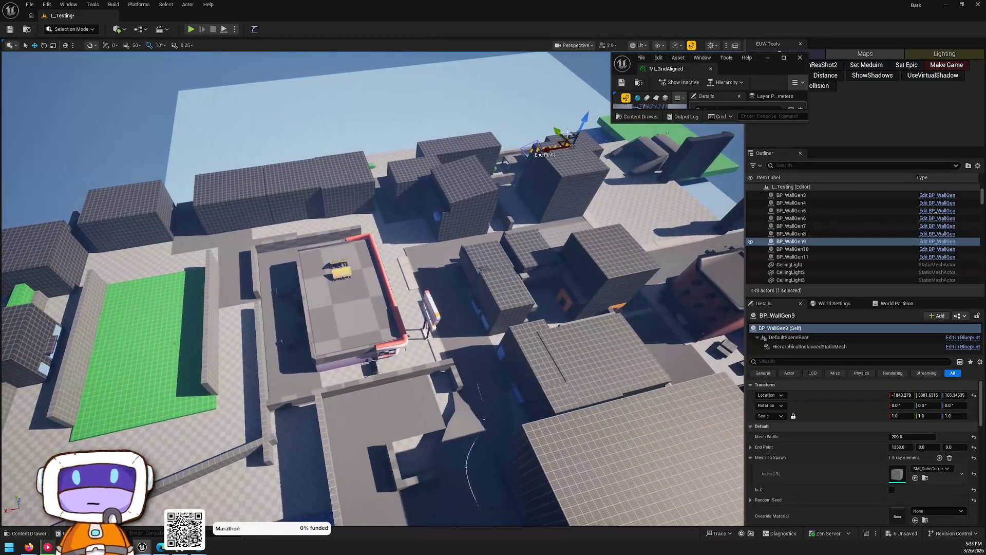
# Step: Alt-drag BP_WallGen9 down to the floor as BP_WallGen12 and pull its End Point in to about 500
pyautogui.moveTo(560, 144)
pyautogui.mouseDown()
pyautogui.moveTo(547, 221)
pyautogui.moveTo(377, 403)
pyautogui.moveTo(400, 431)
pyautogui.moveTo(713, 468)
pyautogui.moveTo(526, 296)
pyautogui.moveTo(570, 351)
pyautogui.moveTo(451, 319)
pyautogui.moveTo(434, 231)
pyautogui.moveTo(431, 327)
pyautogui.moveTo(493, 330)
pyautogui.moveTo(278, 326)
pyautogui.moveTo(401, 236)
pyautogui.moveTo(538, 259)
pyautogui.mouseUp()
pyautogui.scroll(2, 462, 436)
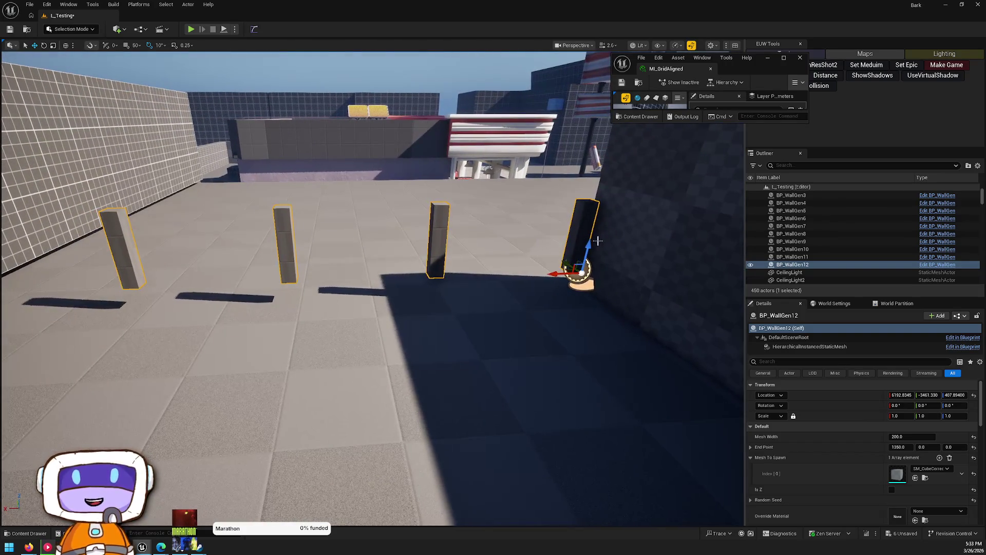
pyautogui.moveTo(602, 260)
pyautogui.mouseDown()
pyautogui.moveTo(513, 256)
pyautogui.moveTo(305, 197)
pyautogui.moveTo(599, 313)
pyautogui.mouseUp()
pyautogui.click(308, 190)
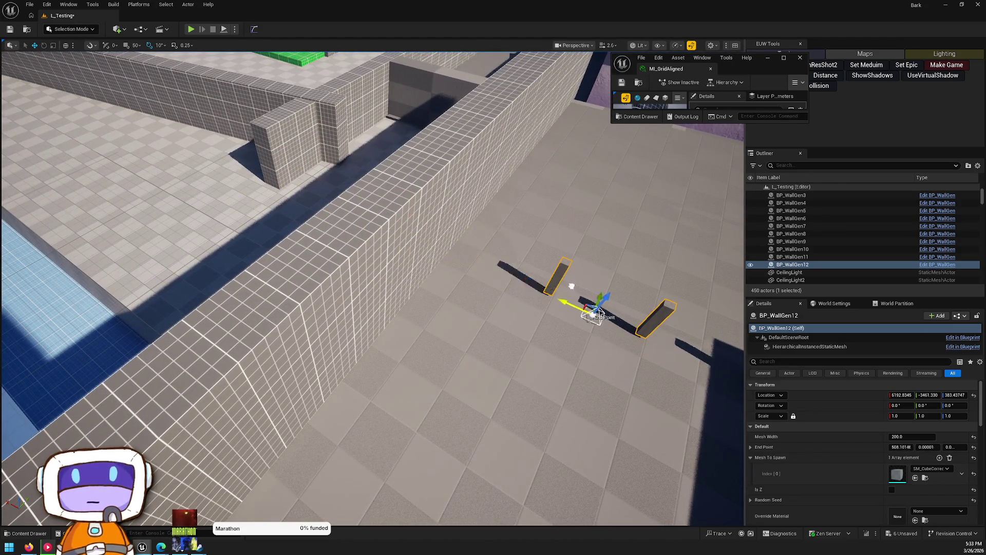
pyautogui.click(455, 238)
# Step: Select the floor slabs Rectangle28 and then Rectangle27 at floor level
pyautogui.moveTo(455, 237)
pyautogui.mouseDown()
pyautogui.moveTo(431, 267)
pyautogui.moveTo(370, 288)
pyautogui.moveTo(175, 285)
pyautogui.moveTo(143, 264)
pyautogui.moveTo(308, 385)
pyautogui.moveTo(319, 380)
pyautogui.moveTo(287, 378)
pyautogui.moveTo(314, 383)
pyautogui.moveTo(339, 318)
pyautogui.mouseUp()
pyautogui.click(308, 385)
pyautogui.click(405, 308)
pyautogui.moveTo(405, 308); pyautogui.dragTo(423, 209)
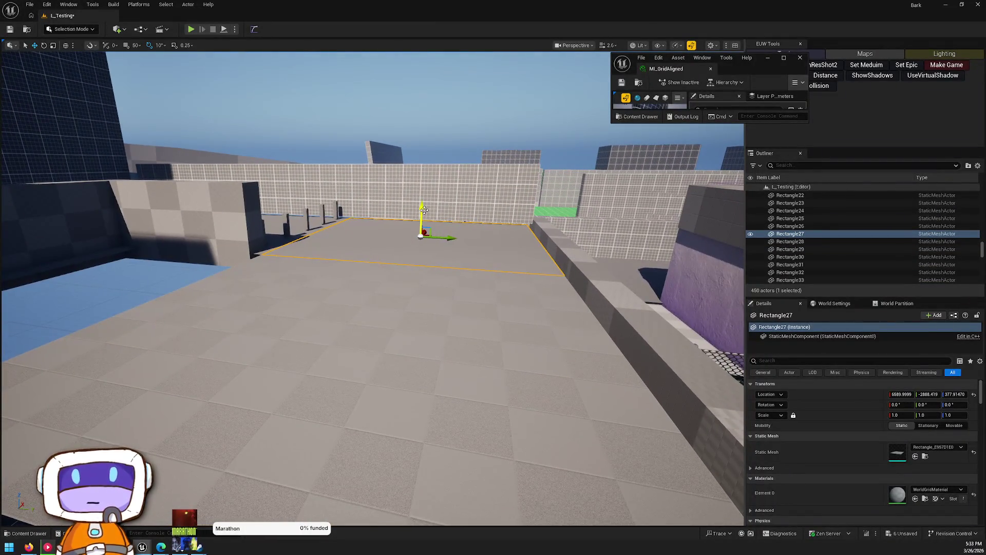
# Step: Narrow Rectangle28 to Scale Y 0.611312 and slide it to the left
pyautogui.hotkey('ctrl', 'z')
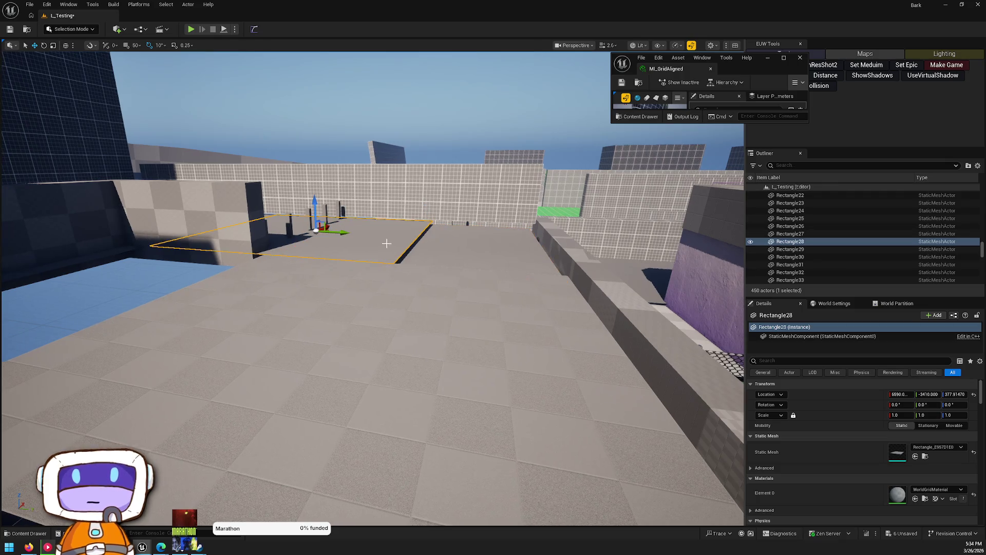
pyautogui.hotkey('ctrl', 'z')
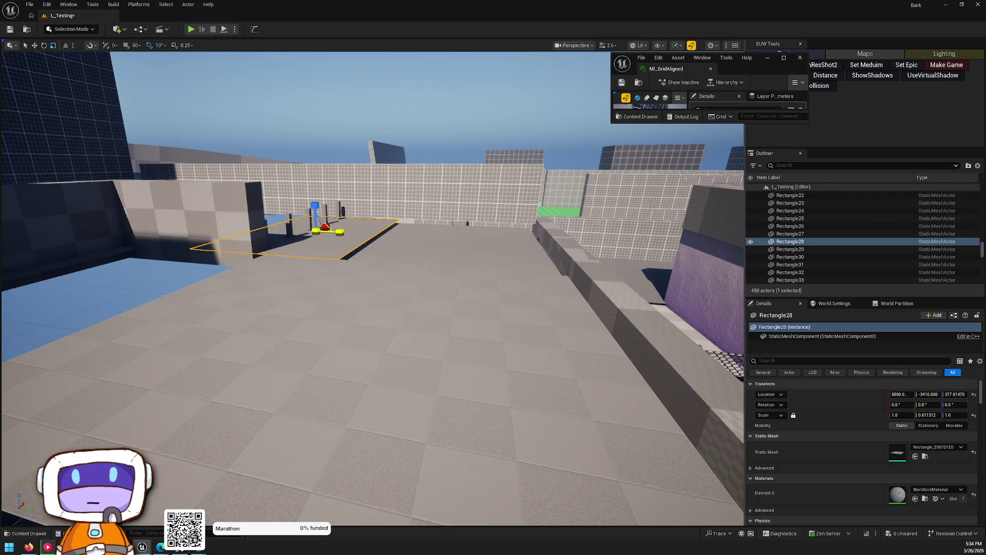
pyautogui.press('f')
pyautogui.moveTo(441, 297); pyautogui.dragTo(374, 279)
pyautogui.press('Escape')
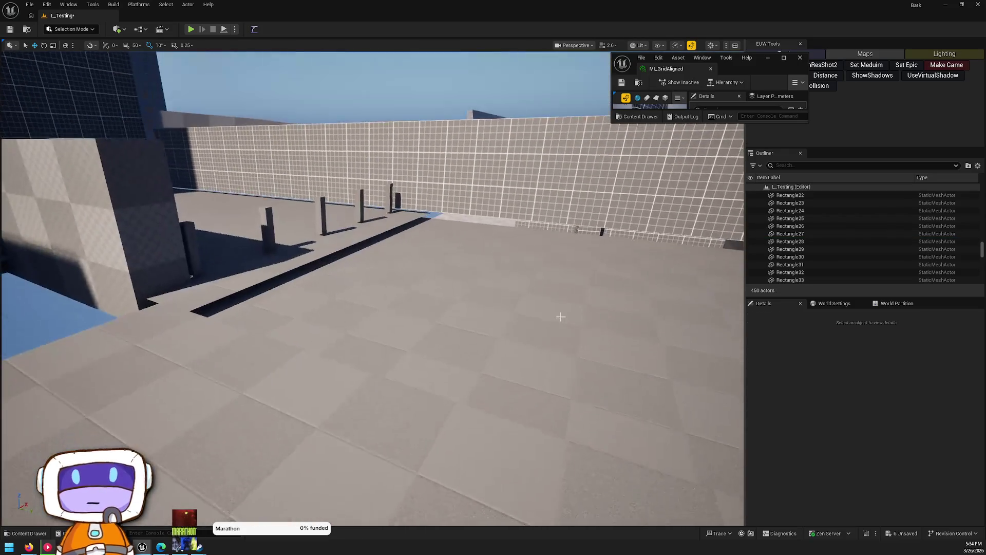
# Step: Rotate the neighbouring floor rectangle Rectangle27 back to 0 tilt
pyautogui.click(400, 258)
pyautogui.press('e')
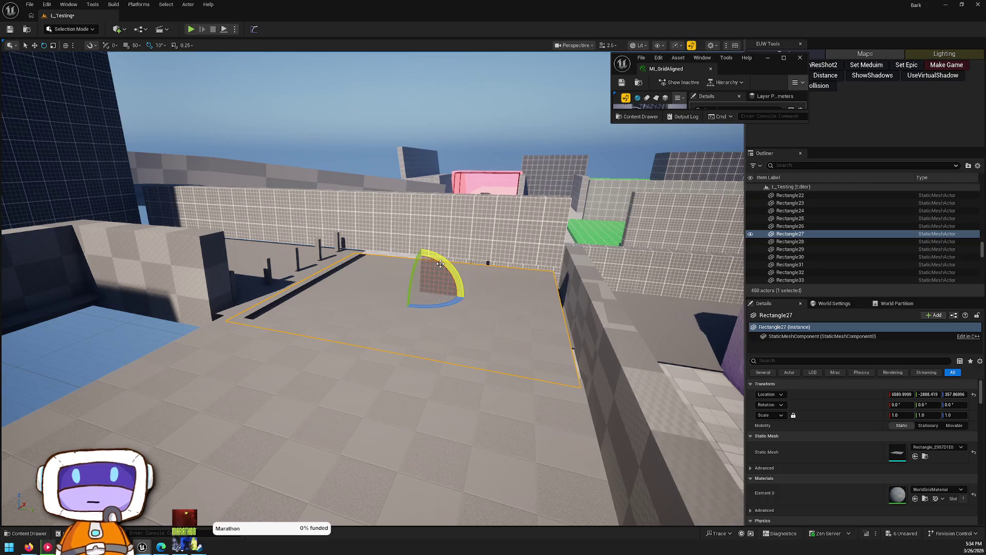
pyautogui.moveTo(421, 251)
pyautogui.mouseDown()
pyautogui.moveTo(440, 249)
pyautogui.moveTo(421, 247)
pyautogui.moveTo(452, 277)
pyautogui.moveTo(436, 298)
pyautogui.mouseUp()
pyautogui.press('Escape')
# Step: Open and dismiss the asset library, then reselect Rectangle27 and the tall wall block
pyautogui.hotkey('ctrl', 'space')
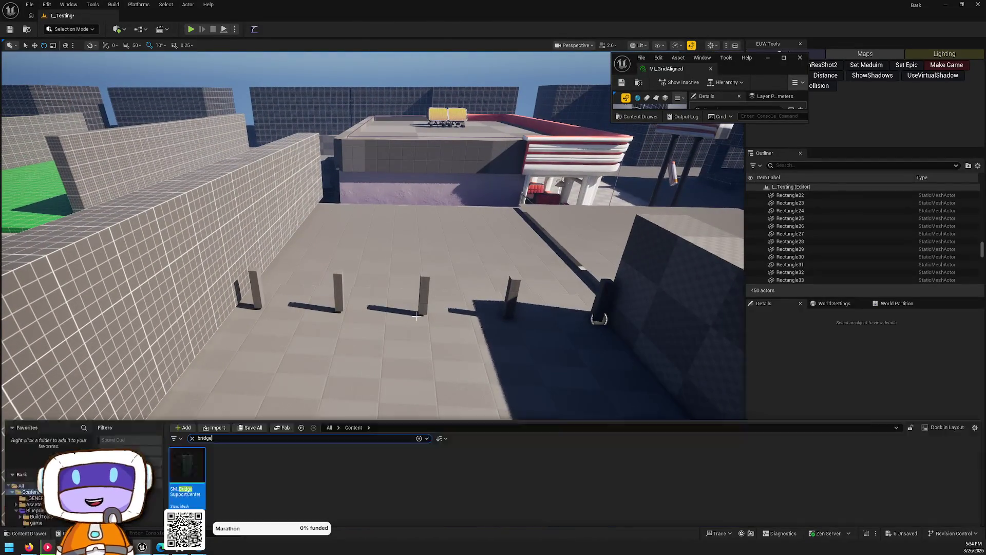
pyautogui.click(414, 202)
pyautogui.click(426, 325)
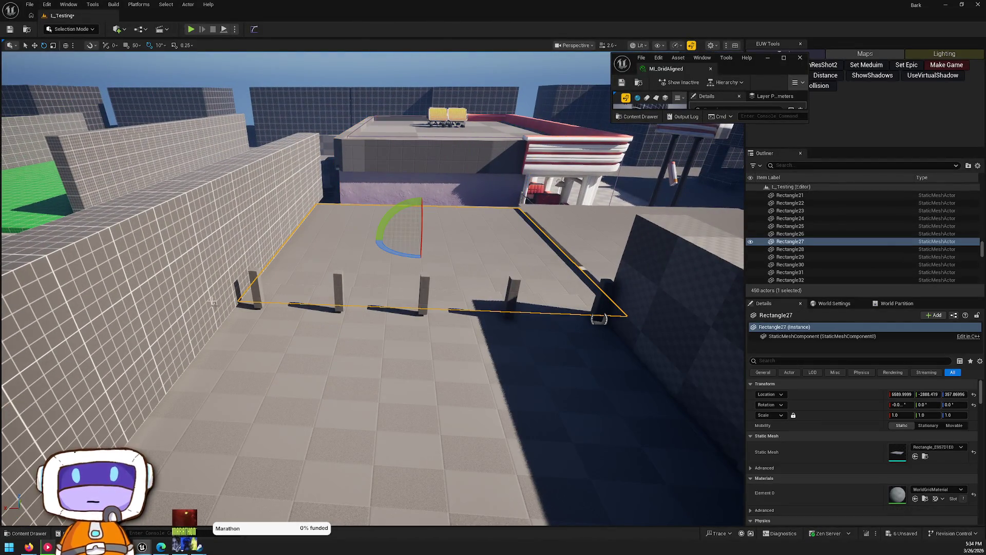
pyautogui.moveTo(426, 325); pyautogui.dragTo(426, 325)
pyautogui.hotkey('ctrl', 'z')
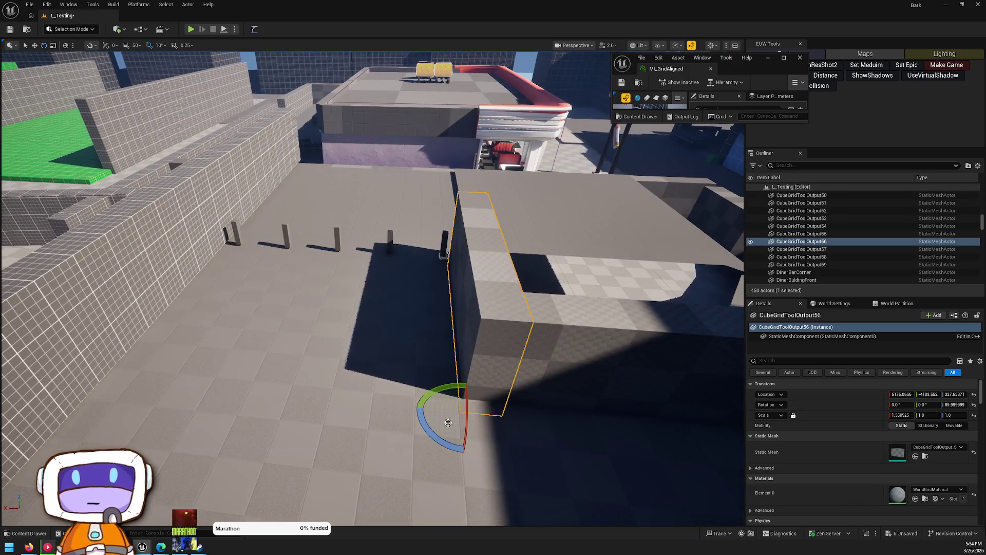
# Step: Duplicate the wall block, shrink it along X into a low slab, and raise it out of the floor
pyautogui.hotkey('ctrl', 'z')
pyautogui.moveTo(292, 373)
pyautogui.mouseDown()
pyautogui.moveTo(282, 380)
pyautogui.moveTo(296, 386)
pyautogui.moveTo(283, 386)
pyautogui.moveTo(301, 271)
pyautogui.mouseUp()
pyautogui.press('w')
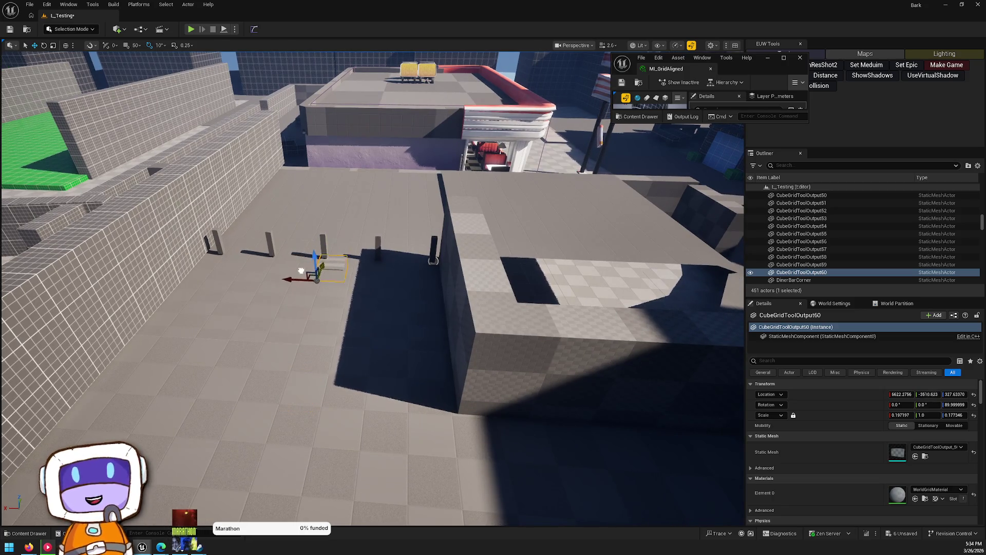
pyautogui.moveTo(374, 353)
pyautogui.mouseDown()
pyautogui.moveTo(380, 360)
pyautogui.moveTo(374, 353)
pyautogui.mouseUp()
pyautogui.moveTo(351, 401)
pyautogui.mouseDown()
pyautogui.moveTo(364, 312)
pyautogui.moveTo(354, 349)
pyautogui.moveTo(395, 357)
pyautogui.moveTo(380, 365)
pyautogui.mouseUp()
# Step: Stretch the slab lengthwise between the posts, narrow and thin it, and lift it slightly higher
pyautogui.hotkey('ctrl', 'z')
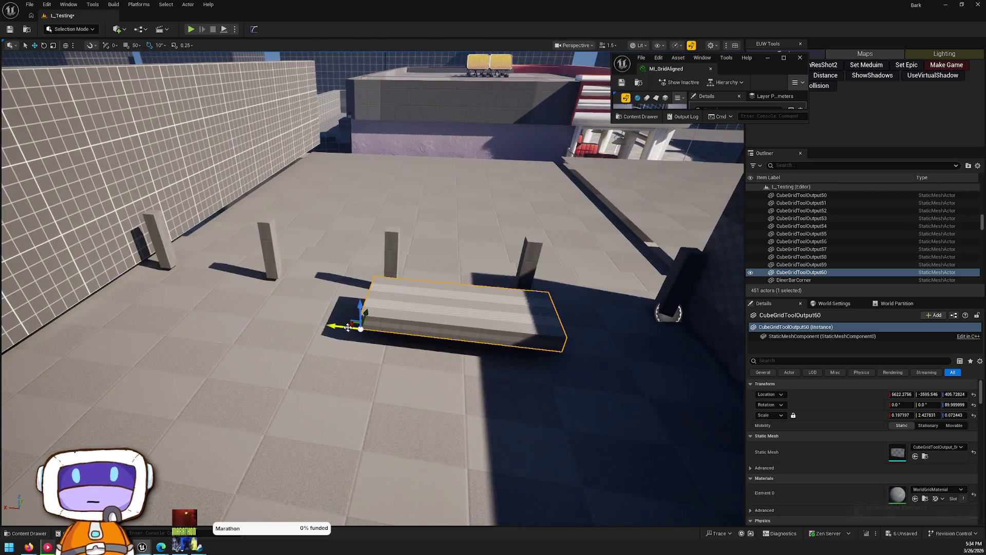
pyautogui.moveTo(348, 327); pyautogui.dragTo(279, 322)
pyautogui.press('r')
pyautogui.moveTo(384, 267); pyautogui.dragTo(436, 263)
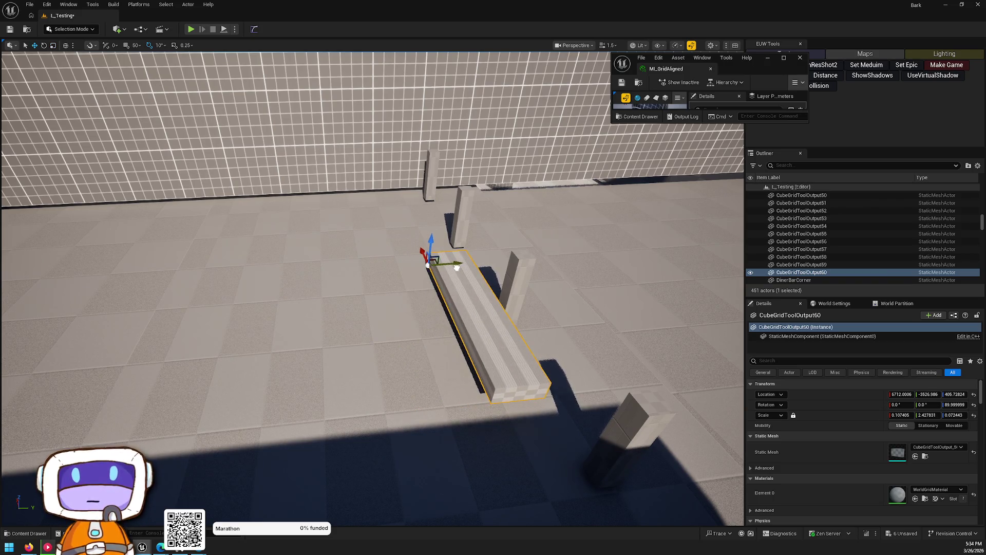
pyautogui.moveTo(638, 321); pyautogui.dragTo(638, 283)
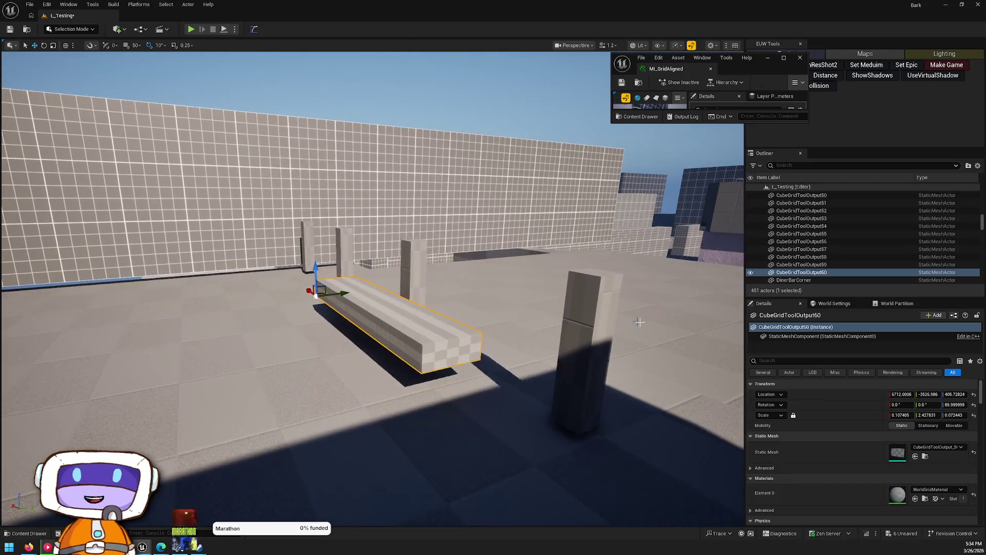
pyautogui.moveTo(316, 271)
pyautogui.mouseDown()
pyautogui.moveTo(318, 285)
pyautogui.moveTo(314, 260)
pyautogui.moveTo(257, 315)
pyautogui.moveTo(303, 315)
pyautogui.mouseUp()
pyautogui.hotkey('ctrl', 'z')
pyautogui.hotkey('ctrl', 'z')
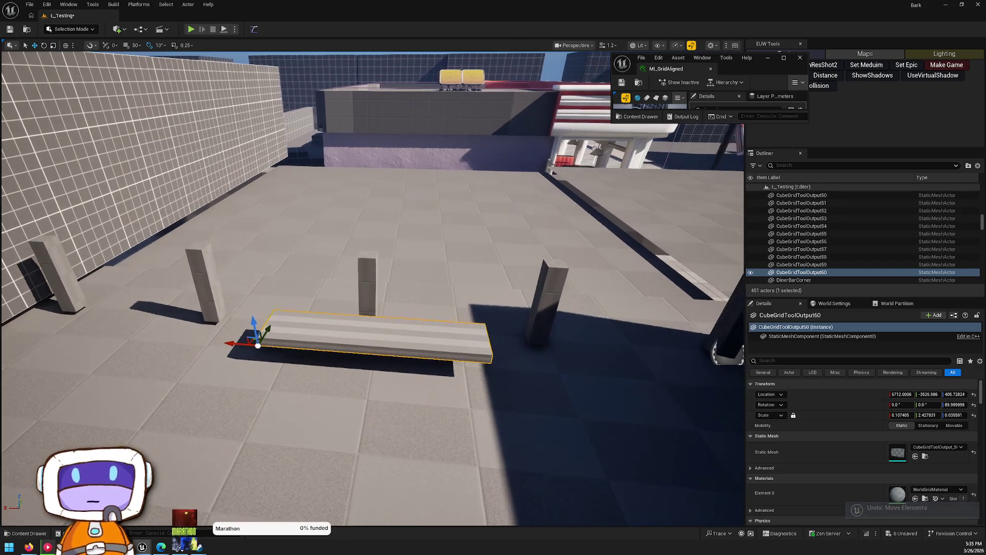
pyautogui.moveTo(258, 329)
pyautogui.mouseDown()
pyautogui.moveTo(253, 314)
pyautogui.moveTo(265, 313)
pyautogui.moveTo(278, 328)
pyautogui.mouseUp()
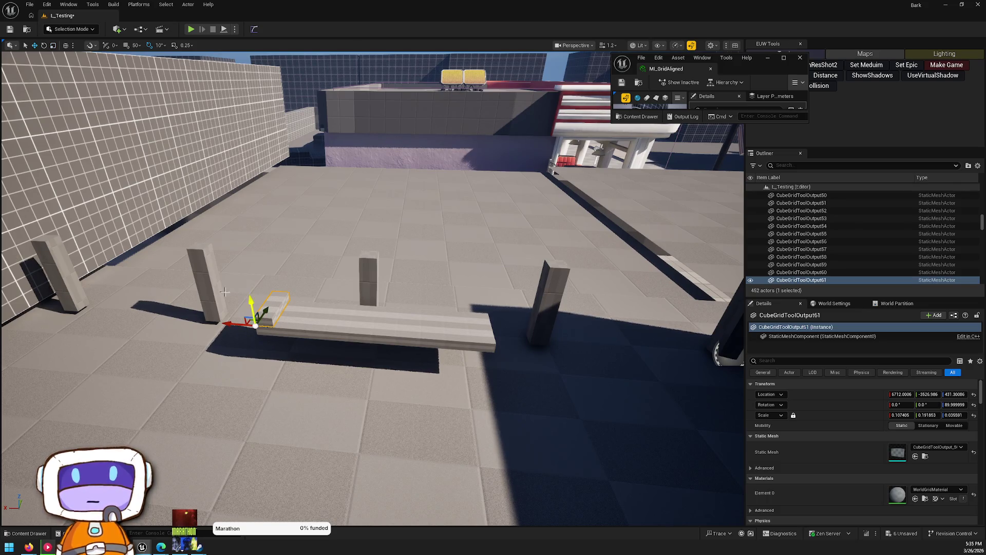
# Step: Raise the seat and add a rotated slab copy as a backrest leaning back 10 degrees
pyautogui.moveTo(250, 302)
pyautogui.mouseDown()
pyautogui.moveTo(254, 288)
pyautogui.moveTo(452, 323)
pyautogui.moveTo(470, 311)
pyautogui.mouseUp()
pyautogui.click(462, 328)
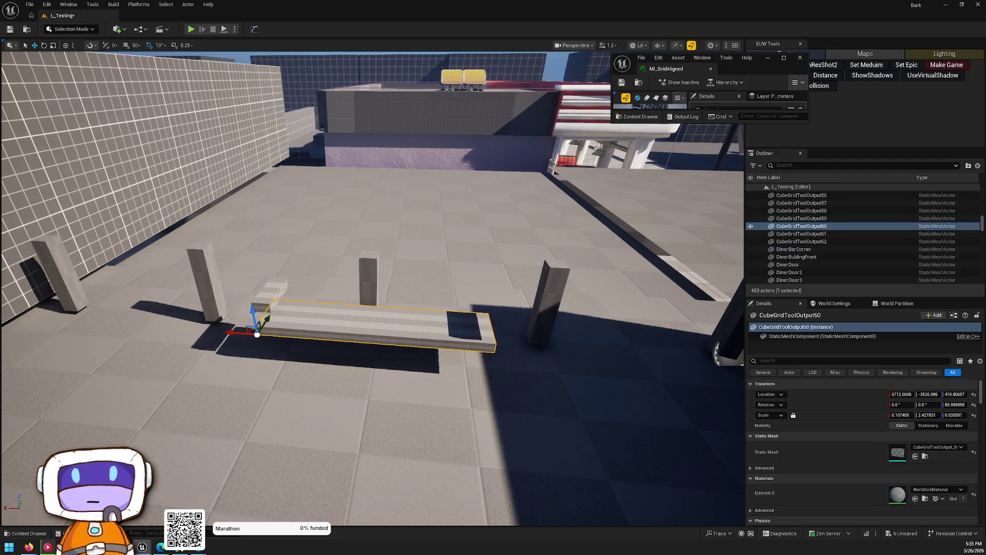
pyautogui.press('e')
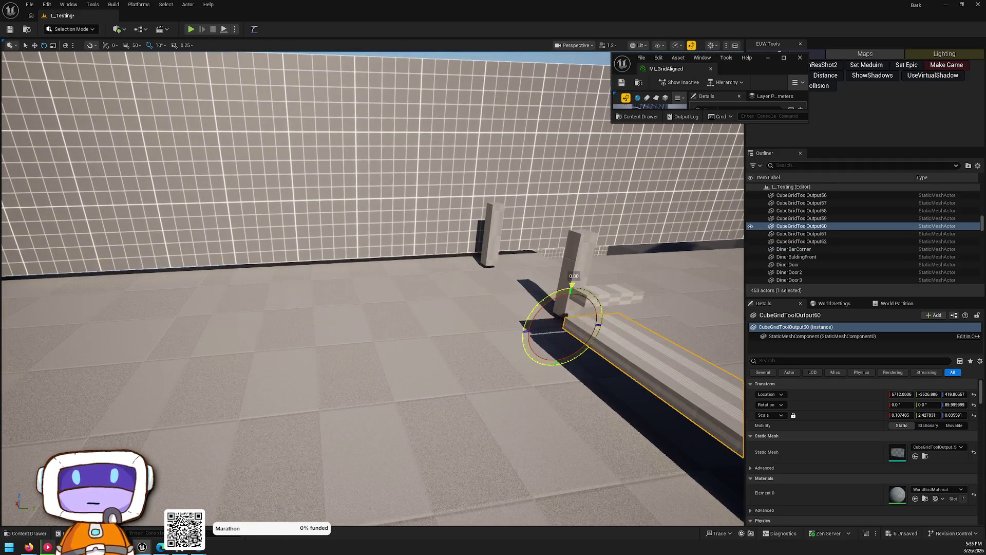
pyautogui.keyDown('alt'); pyautogui.moveTo(571, 288); pyautogui.dragTo(554, 330); pyautogui.keyUp('alt')
pyautogui.press('w')
pyautogui.moveTo(622, 321)
pyautogui.mouseDown()
pyautogui.moveTo(654, 325)
pyautogui.moveTo(643, 323)
pyautogui.mouseUp()
pyautogui.press('f')
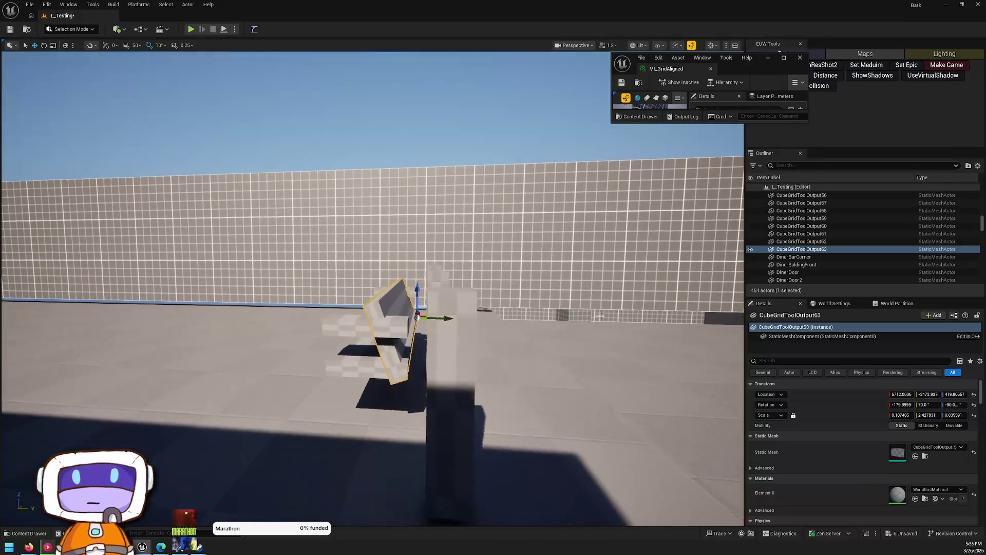
pyautogui.press('e')
pyautogui.moveTo(453, 298); pyautogui.dragTo(456, 307)
# Step: Narrow the small block at the seat's end and lower it into a leg
pyautogui.click(565, 360)
pyautogui.press('w')
pyautogui.moveTo(553, 367)
pyautogui.mouseDown()
pyautogui.moveTo(525, 364)
pyautogui.moveTo(627, 330)
pyautogui.moveTo(601, 329)
pyautogui.moveTo(598, 339)
pyautogui.moveTo(611, 313)
pyautogui.moveTo(631, 334)
pyautogui.mouseUp()
pyautogui.press('e')
pyautogui.hotkey('ctrl', 'z')
pyautogui.scroll(-3, 528, 265)
pyautogui.press('w')
pyautogui.moveTo(535, 264); pyautogui.dragTo(532, 303)
pyautogui.moveTo(478, 369)
pyautogui.mouseDown()
pyautogui.moveTo(475, 350)
pyautogui.moveTo(455, 350)
pyautogui.mouseUp()
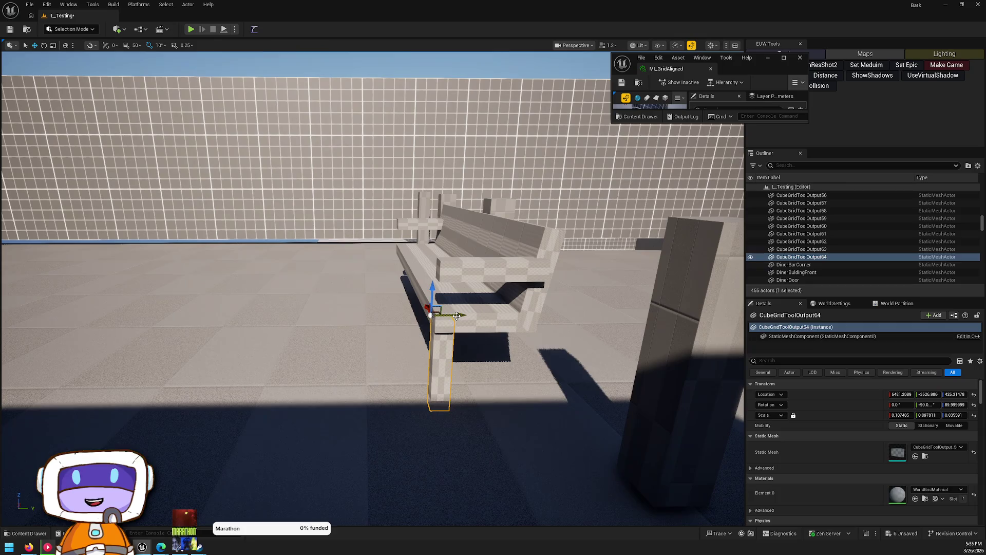
# Step: Copy the leg to the other side, copy both legs to the left end, and narrow an armrest
pyautogui.moveTo(457, 316)
pyautogui.mouseDown()
pyautogui.moveTo(552, 315)
pyautogui.moveTo(554, 266)
pyautogui.mouseUp()
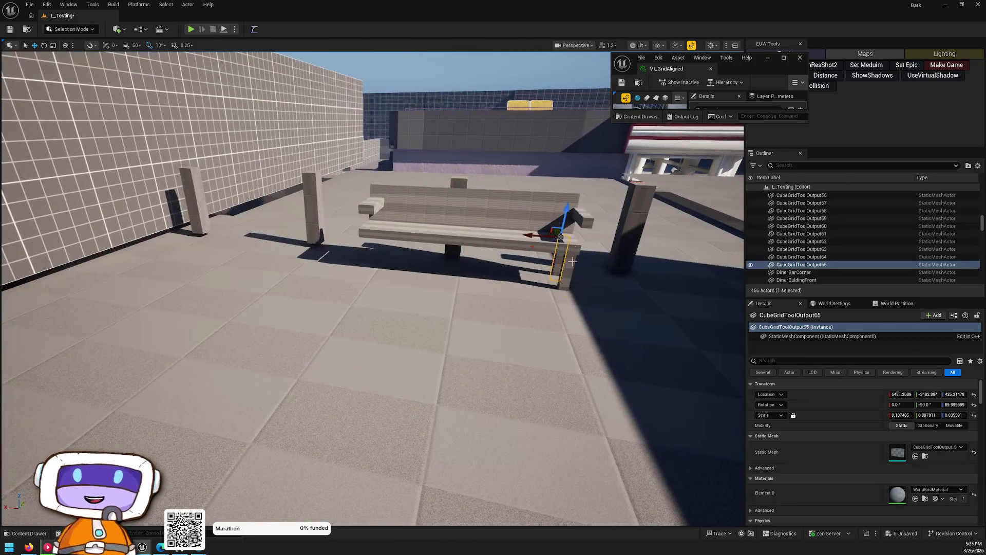
pyautogui.keyDown('ctrl'); pyautogui.click(562, 259); pyautogui.keyUp('ctrl')
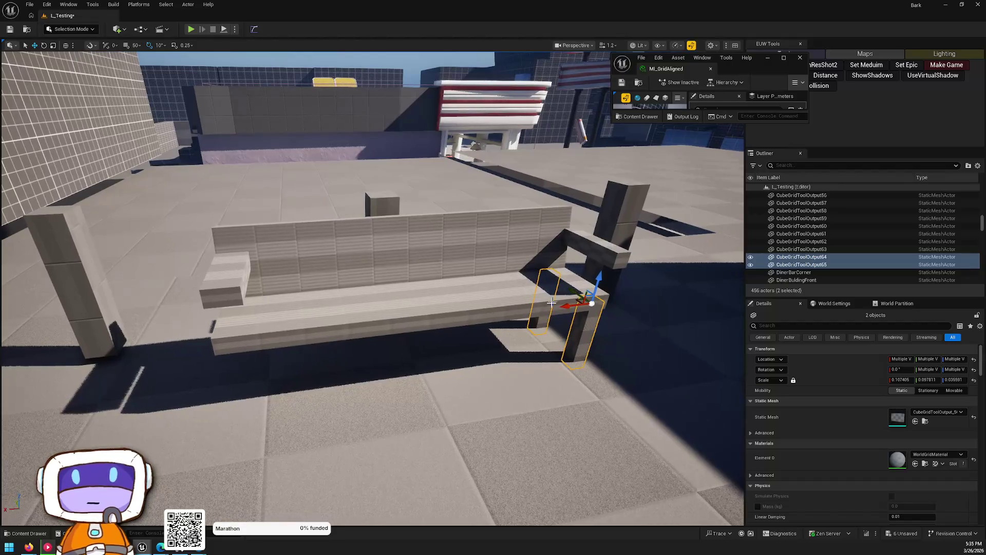
pyautogui.moveTo(570, 305)
pyautogui.mouseDown()
pyautogui.moveTo(259, 326)
pyautogui.moveTo(198, 347)
pyautogui.moveTo(215, 348)
pyautogui.mouseUp()
pyautogui.click(194, 280)
pyautogui.moveTo(231, 315)
pyautogui.mouseDown()
pyautogui.moveTo(208, 314)
pyautogui.moveTo(229, 308)
pyautogui.mouseUp()
# Step: Select all bench parts together: backrest, seat, both armrests and the four legs
pyautogui.click(232, 284)
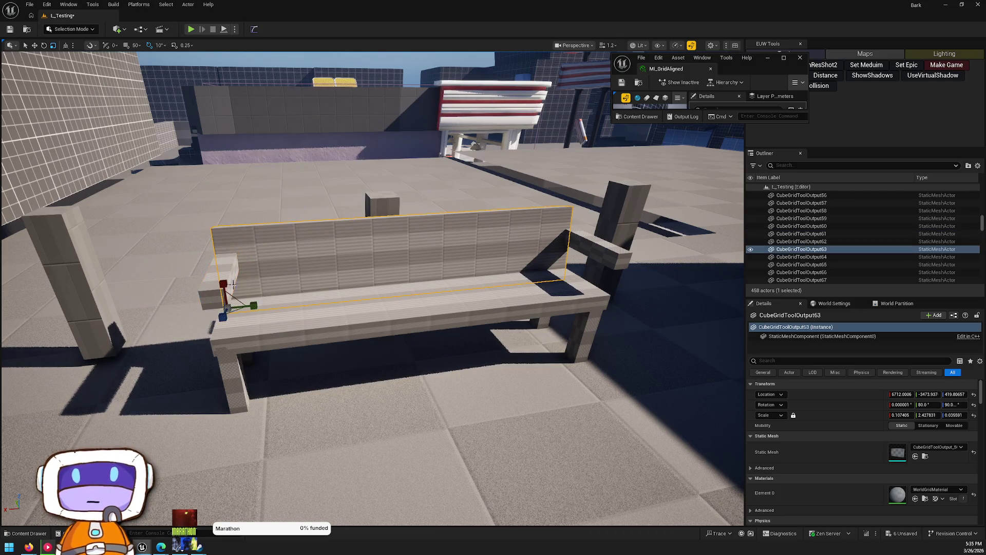
pyautogui.keyDown('ctrl'); pyautogui.click(220, 283); pyautogui.keyUp('ctrl')
pyautogui.keyDown('ctrl'); pyautogui.click(233, 388); pyautogui.keyUp('ctrl')
pyautogui.keyDown('ctrl'); pyautogui.click(433, 295); pyautogui.keyUp('ctrl')
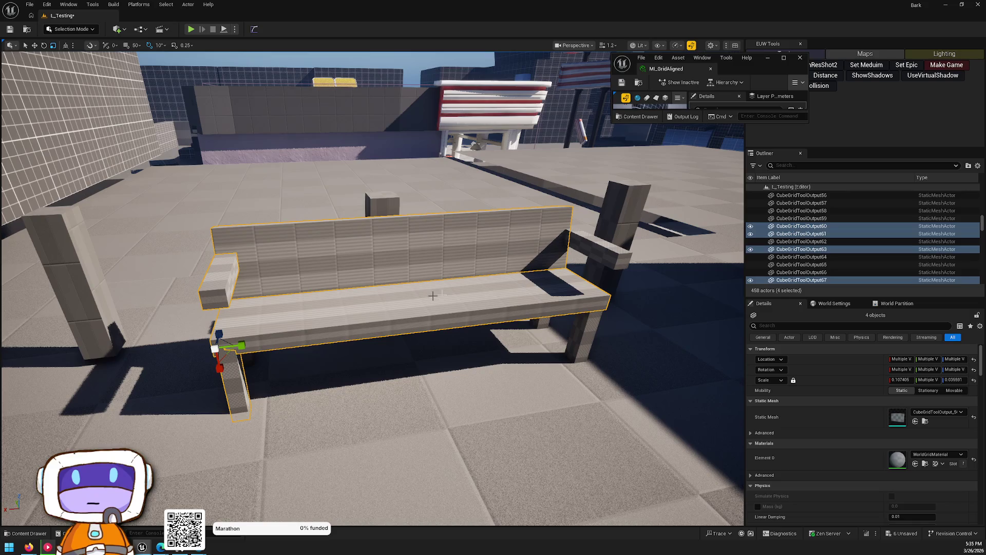
pyautogui.keyDown('ctrl'); pyautogui.click(593, 301); pyautogui.keyUp('ctrl')
pyautogui.keyDown('ctrl'); pyautogui.click(601, 252); pyautogui.keyUp('ctrl')
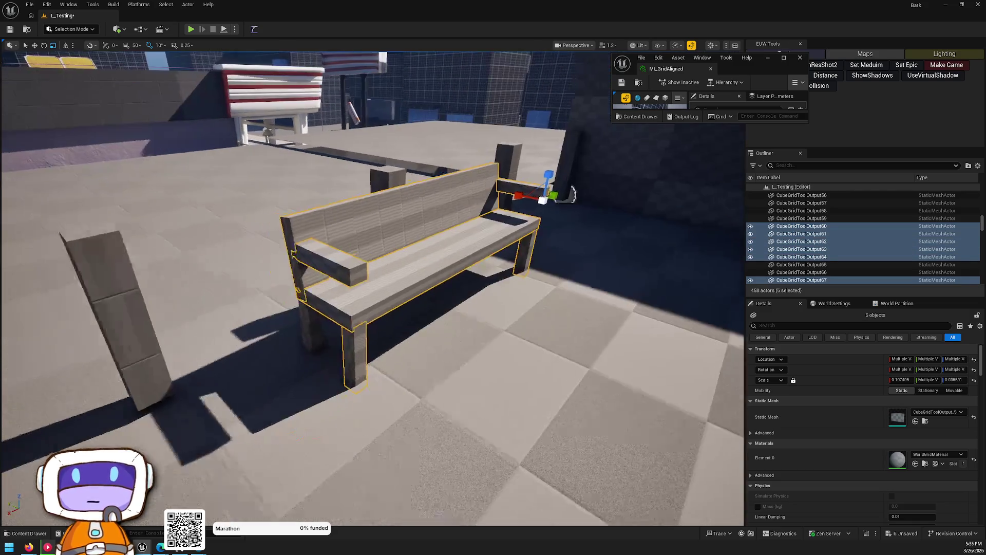
pyautogui.keyDown('ctrl'); pyautogui.click(350, 308); pyautogui.keyUp('ctrl')
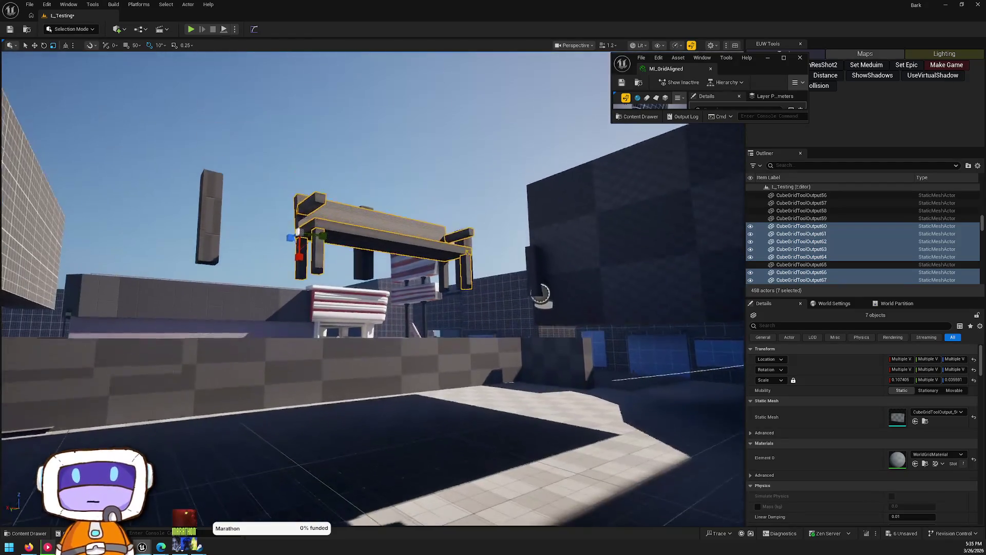
pyautogui.keyDown('ctrl'); pyautogui.click(504, 269); pyautogui.keyUp('ctrl')
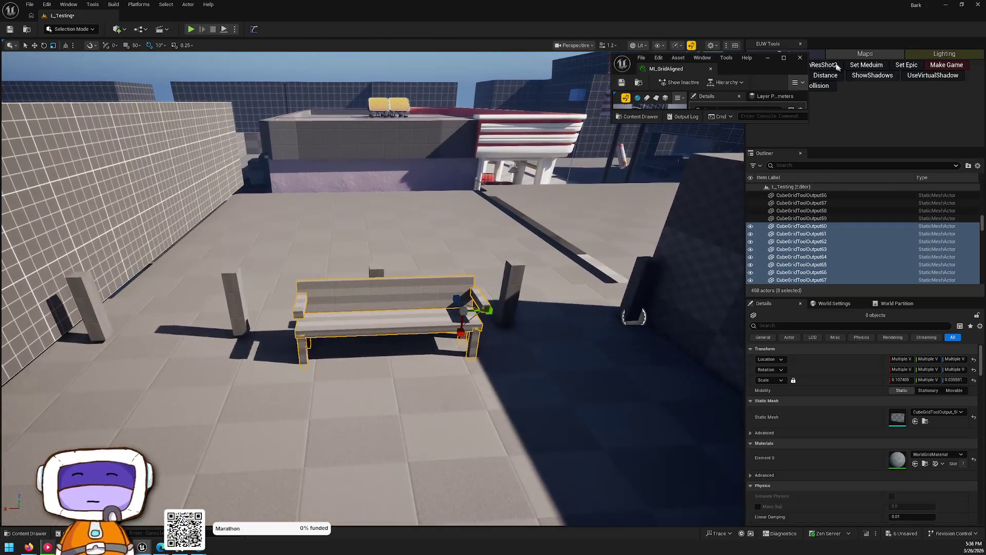
pyautogui.click(90, 31)
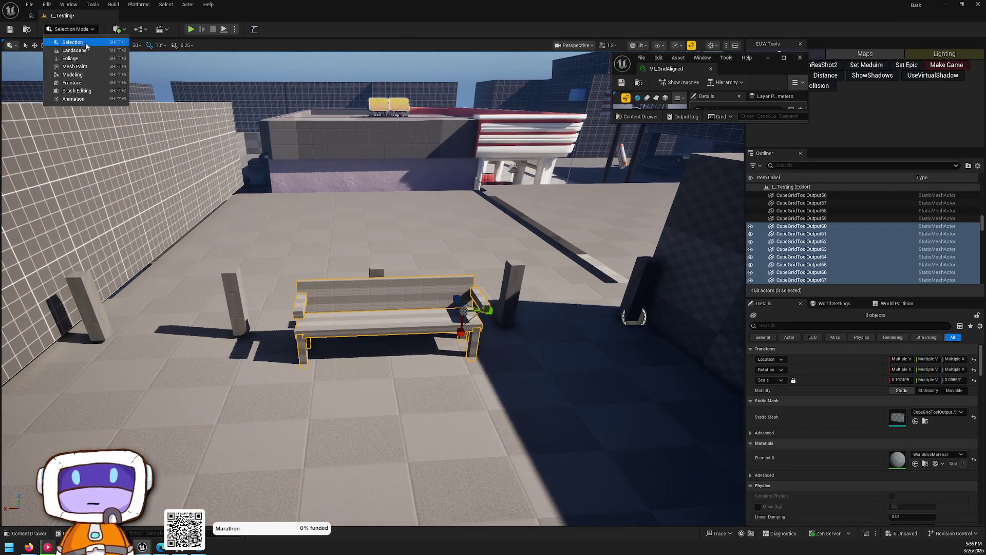
# Step: Switch the editor into Modeling mode and open the modeling tools panel
pyautogui.click(88, 75)
pyautogui.click(979, 49)
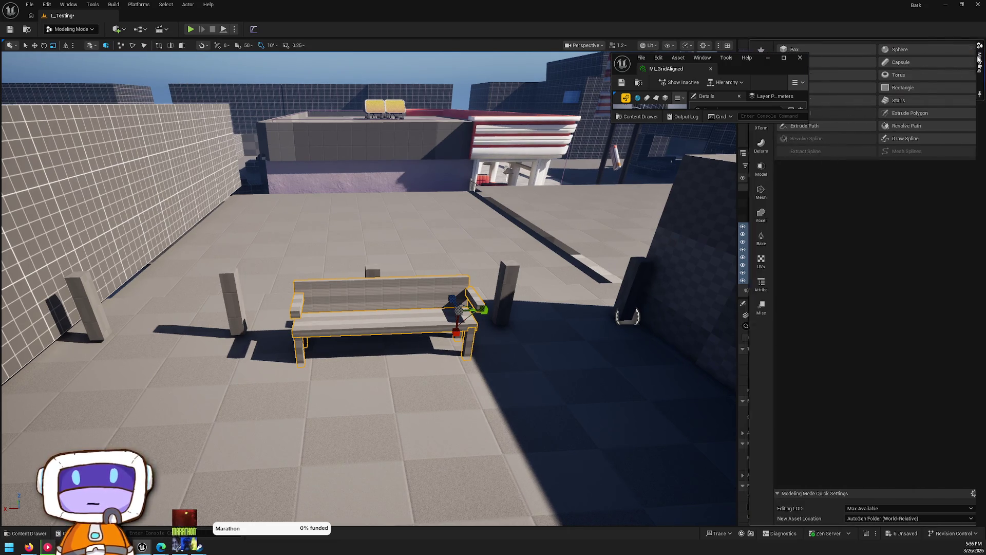
pyautogui.click(771, 60)
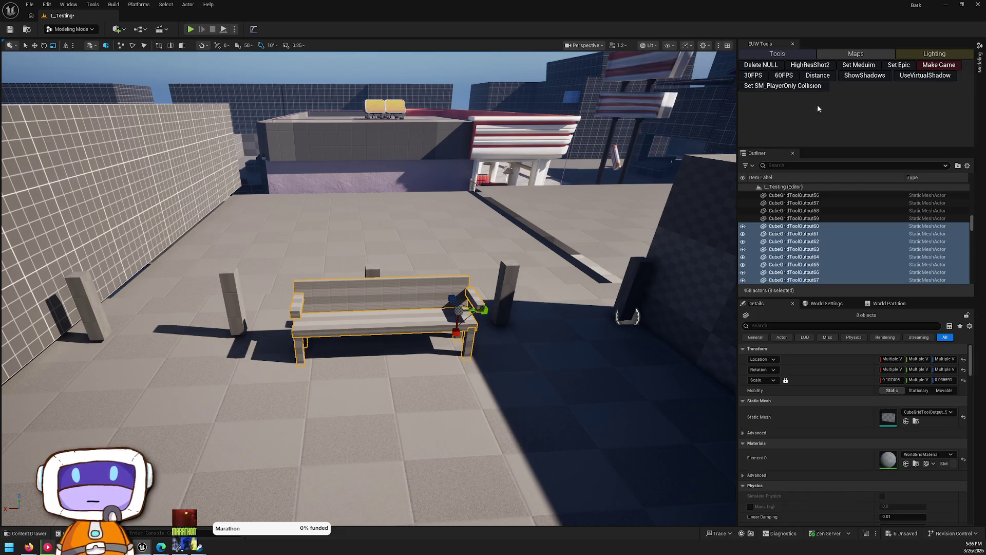
pyautogui.click(975, 66)
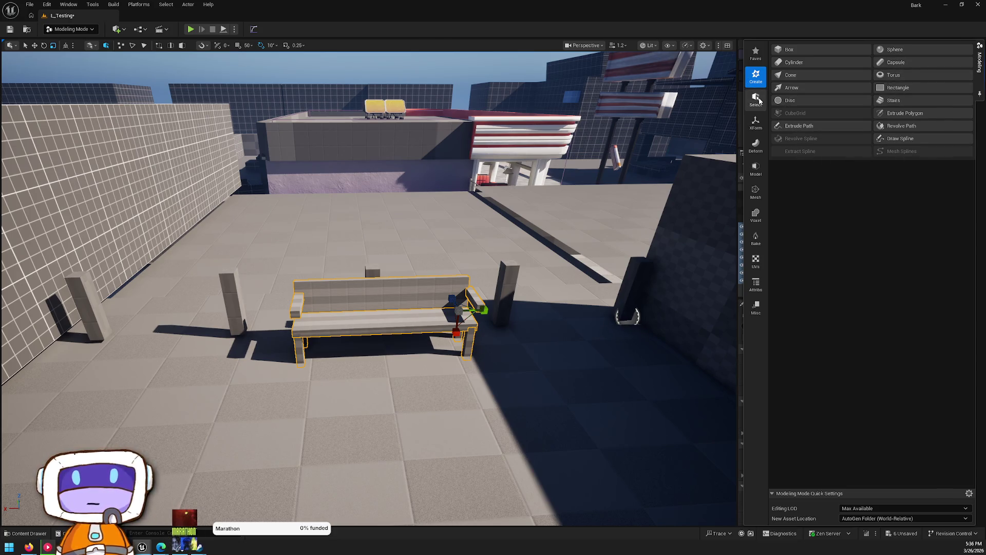
# Step: Choose the XForm tool category and start the Merge tool for the bench pieces
pyautogui.click(755, 174)
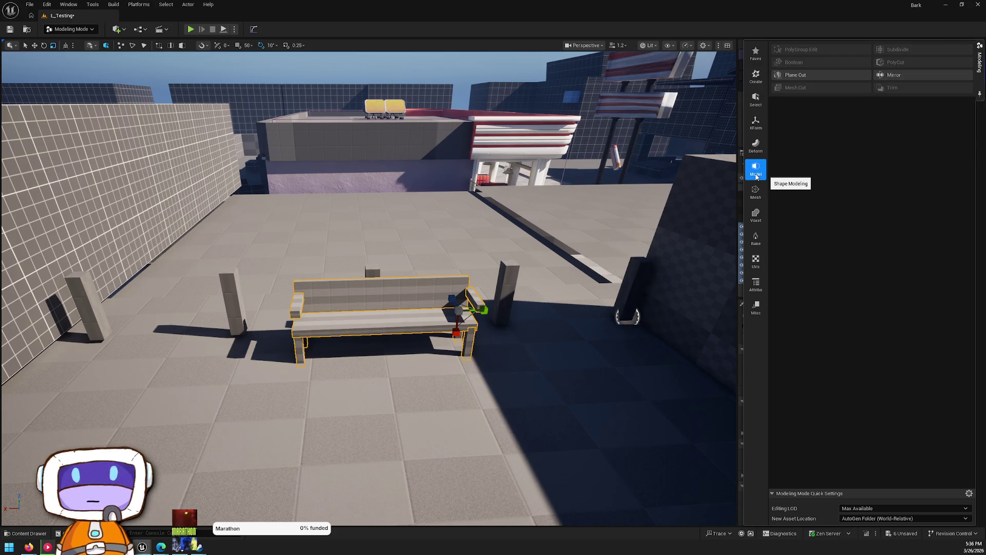
pyautogui.click(756, 145)
pyautogui.click(761, 123)
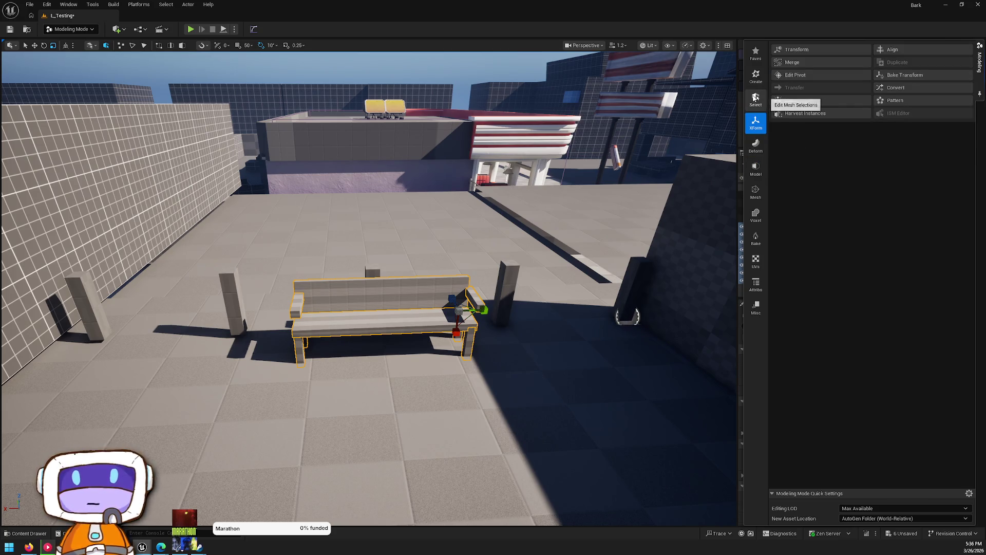
pyautogui.click(808, 62)
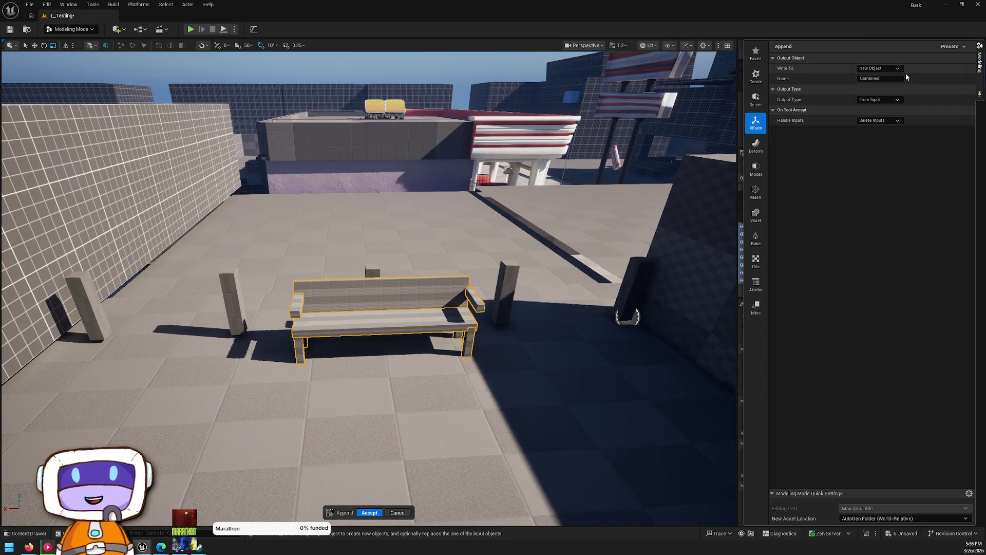
# Step: Accept the merge so the eight bench pieces become one Combined mesh, then deselect it
pyautogui.click(370, 514)
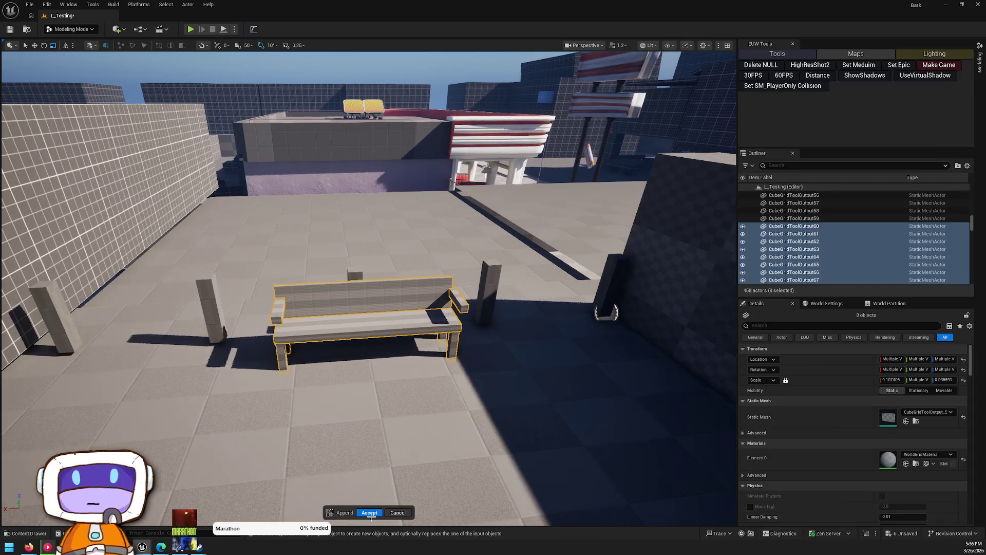
pyautogui.moveTo(669, 268); pyautogui.dragTo(514, 298)
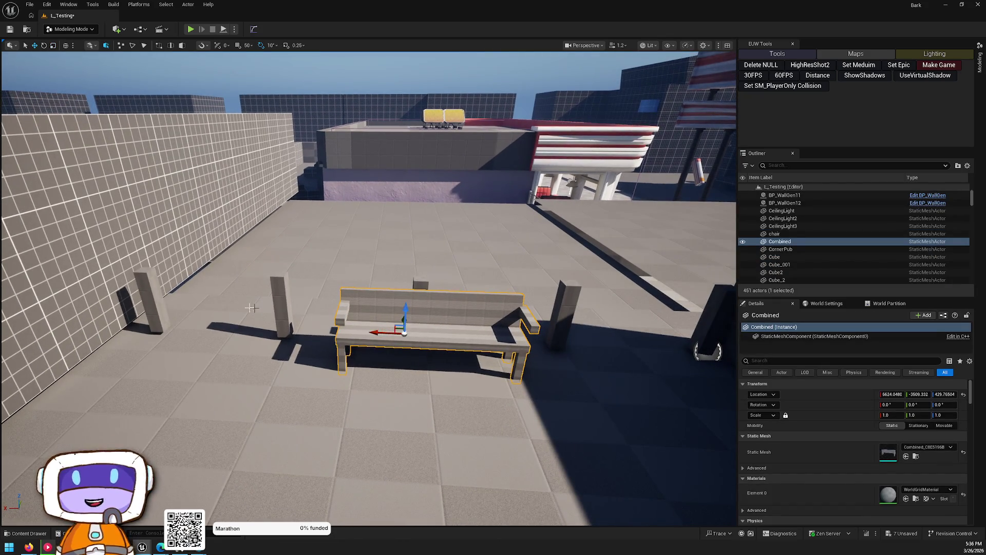
pyautogui.moveTo(406, 310)
pyautogui.mouseDown()
pyautogui.moveTo(409, 241)
pyautogui.moveTo(402, 275)
pyautogui.moveTo(329, 288)
pyautogui.mouseUp()
pyautogui.hotkey('ctrl', 'z')
pyautogui.moveTo(447, 190)
pyautogui.mouseDown()
pyautogui.moveTo(401, 205)
pyautogui.moveTo(380, 195)
pyautogui.moveTo(411, 257)
pyautogui.moveTo(465, 433)
pyautogui.moveTo(426, 395)
pyautogui.mouseUp()
pyautogui.click(446, 191)
pyautogui.hotkey('ctrl', 'space')
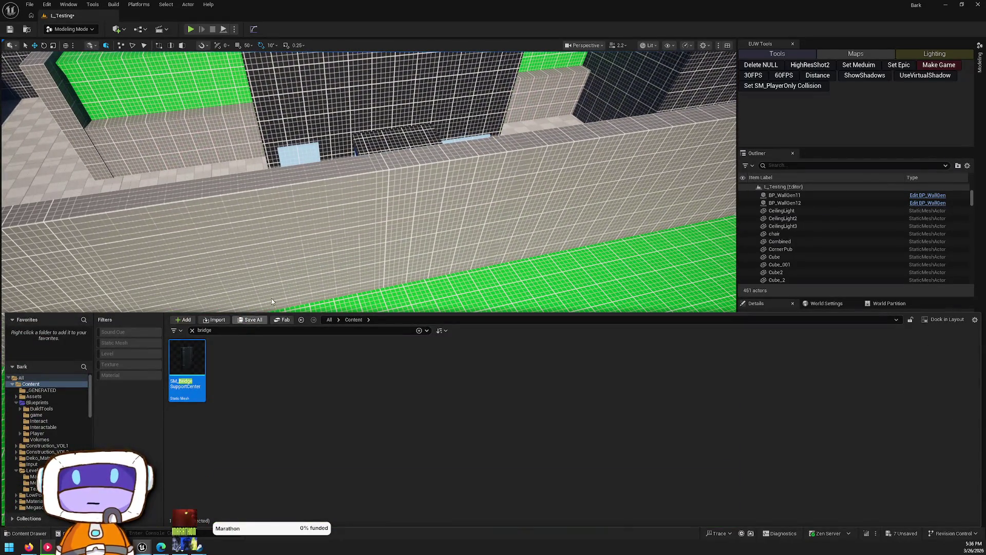
# Step: Place Combined_C8E5196B from the Content Drawer on the green floor, rotated -90° on Z
pyautogui.click(320, 332)
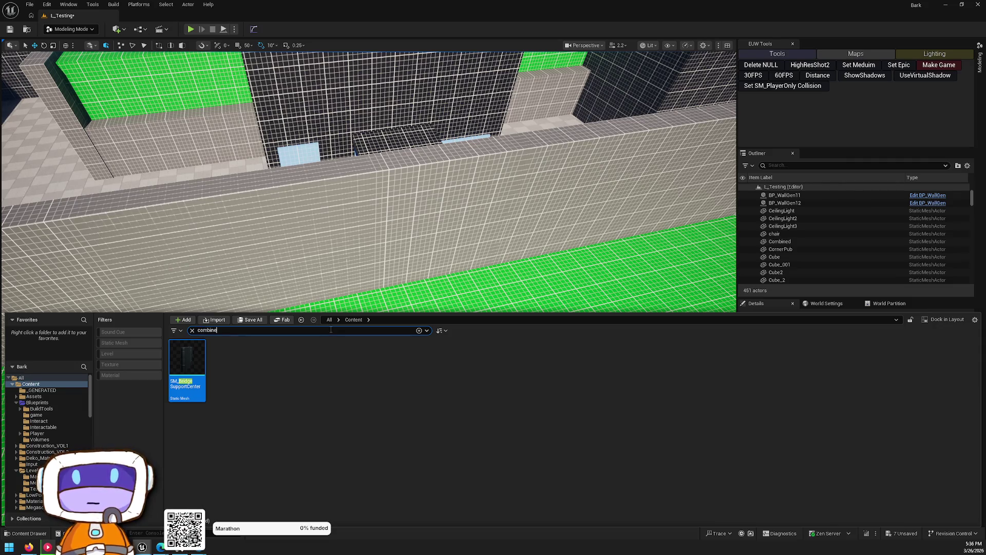
pyautogui.write('d')
pyautogui.moveTo(186, 380)
pyautogui.mouseDown()
pyautogui.moveTo(425, 268)
pyautogui.moveTo(439, 308)
pyautogui.mouseUp()
pyautogui.moveTo(424, 346)
pyautogui.mouseDown()
pyautogui.moveTo(387, 314)
pyautogui.moveTo(424, 335)
pyautogui.moveTo(354, 343)
pyautogui.mouseUp()
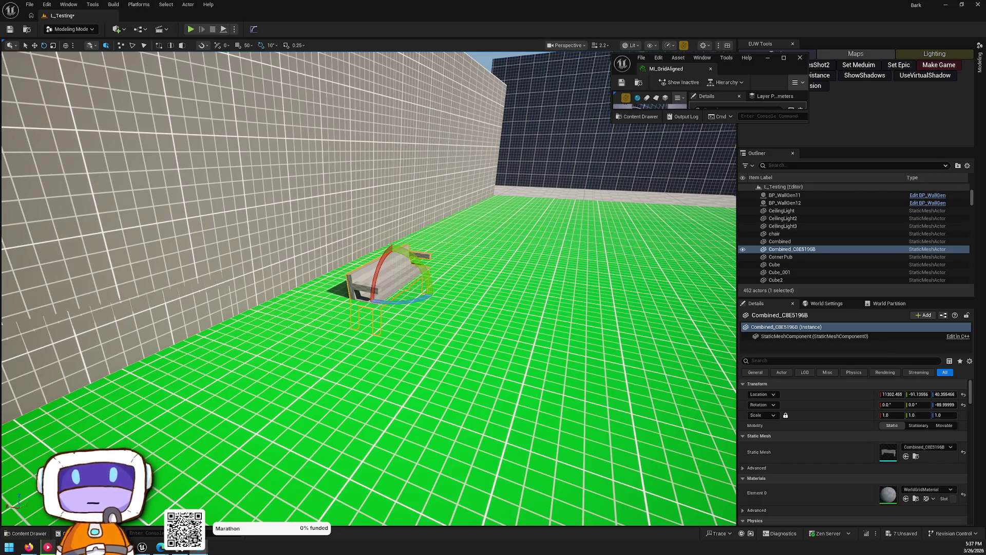
# Step: Nudge the bench into place and duplicate it alongside along the Y axis
pyautogui.press('f')
pyautogui.press('w')
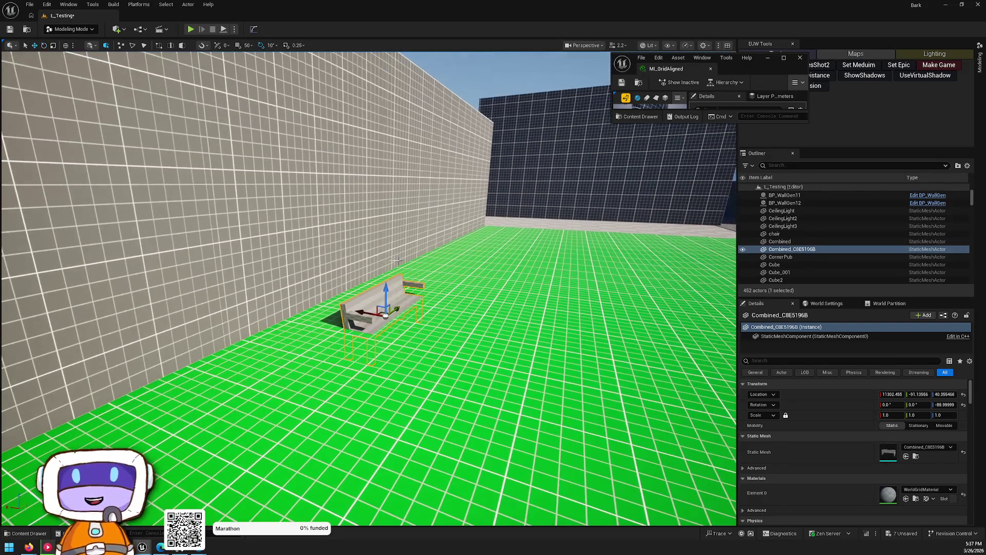
pyautogui.moveTo(378, 306)
pyautogui.mouseDown()
pyautogui.moveTo(331, 274)
pyautogui.moveTo(351, 266)
pyautogui.moveTo(357, 276)
pyautogui.moveTo(331, 318)
pyautogui.moveTo(303, 334)
pyautogui.moveTo(383, 303)
pyautogui.mouseUp()
pyautogui.moveTo(373, 248)
pyautogui.keyDown('alt'); pyautogui.mouseDown()
pyautogui.moveTo(431, 275)
pyautogui.moveTo(441, 298)
pyautogui.moveTo(431, 316)
pyautogui.moveTo(390, 290)
pyautogui.moveTo(401, 296)
pyautogui.mouseUp(); pyautogui.keyUp('alt')
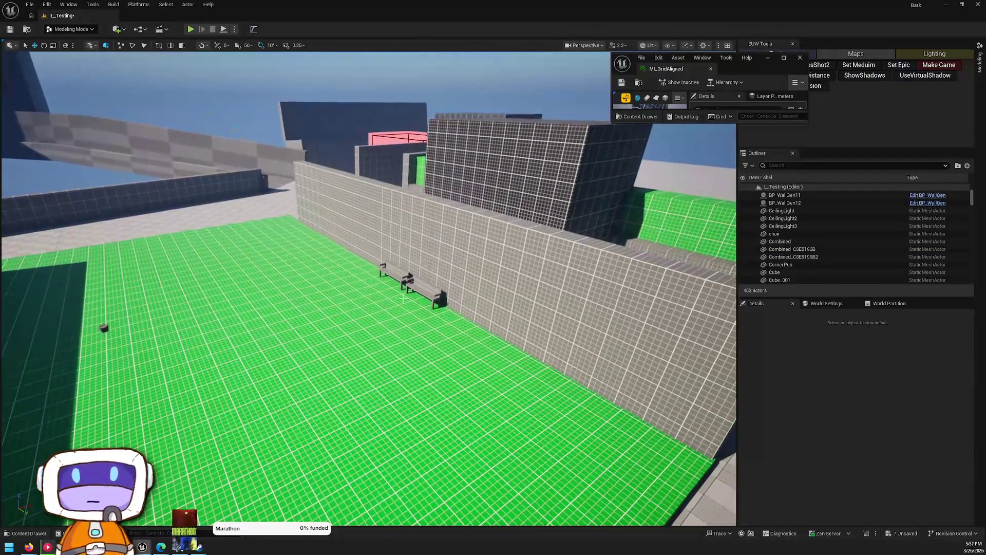
pyautogui.click(401, 296)
# Step: Delete the SM_FlowerPot from the rooftop and view the area from above
pyautogui.moveTo(570, 265); pyautogui.dragTo(272, 282)
pyautogui.click(288, 261)
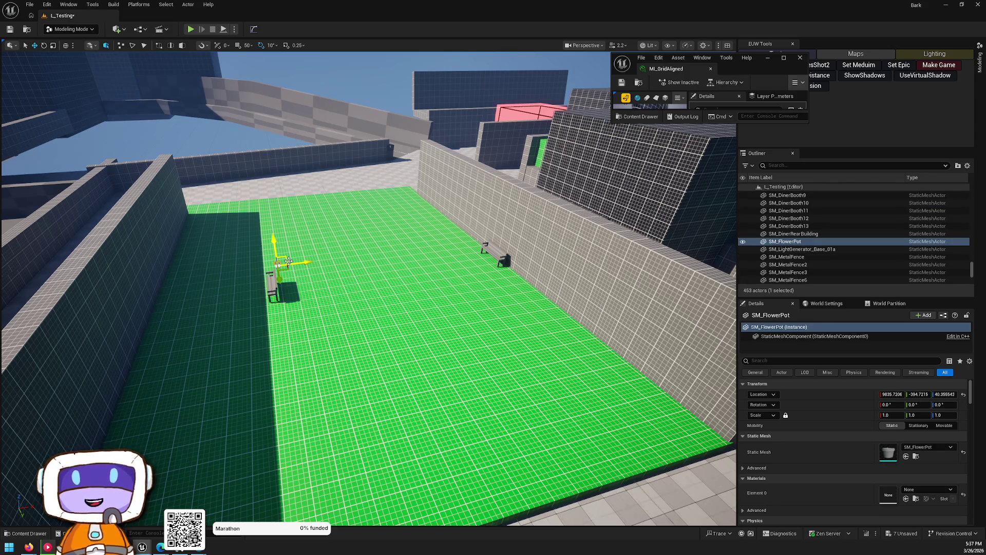
pyautogui.press('Delete')
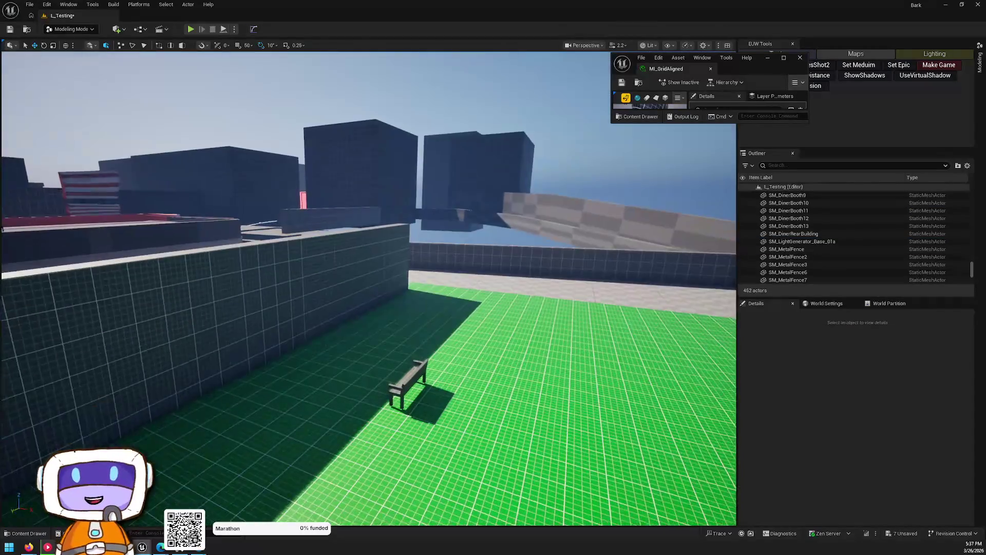
pyautogui.moveTo(368, 288)
pyautogui.mouseDown()
pyautogui.moveTo(278, 70)
pyautogui.moveTo(269, 279)
pyautogui.moveTo(308, 272)
pyautogui.moveTo(298, 267)
pyautogui.moveTo(288, 278)
pyautogui.moveTo(729, 479)
pyautogui.mouseUp()
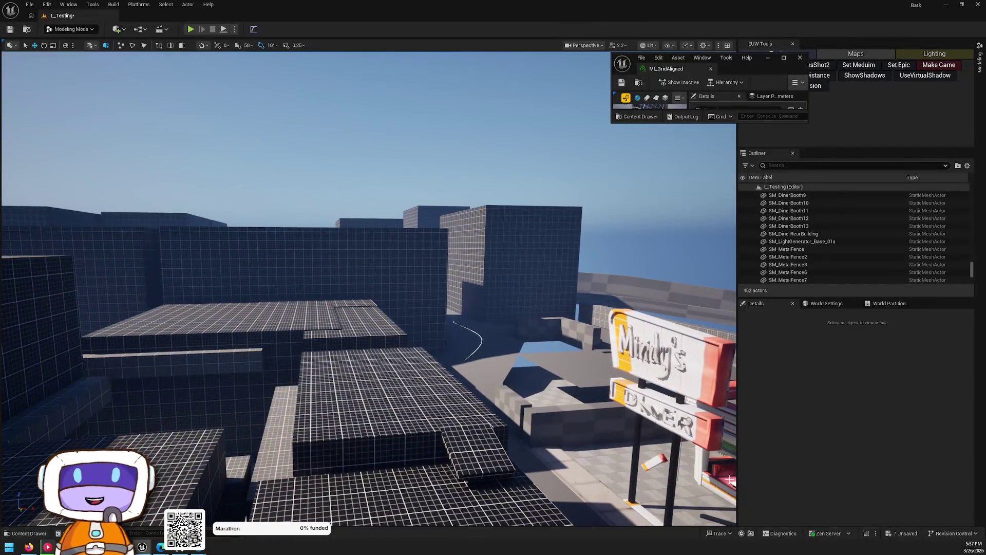
pyautogui.hotkey('ctrl', 'r')
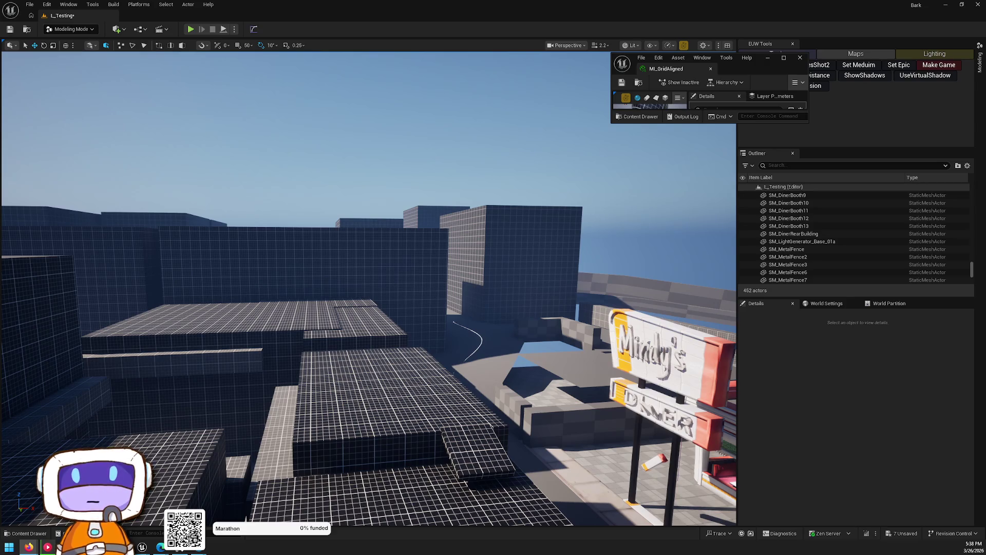
pyautogui.moveTo(529, 308)
pyautogui.mouseDown()
pyautogui.moveTo(518, 277)
pyautogui.moveTo(493, 280)
pyautogui.moveTo(508, 288)
pyautogui.moveTo(462, 265)
pyautogui.moveTo(457, 278)
pyautogui.moveTo(426, 287)
pyautogui.moveTo(465, 332)
pyautogui.mouseUp()
pyautogui.scroll(2, 483, 277)
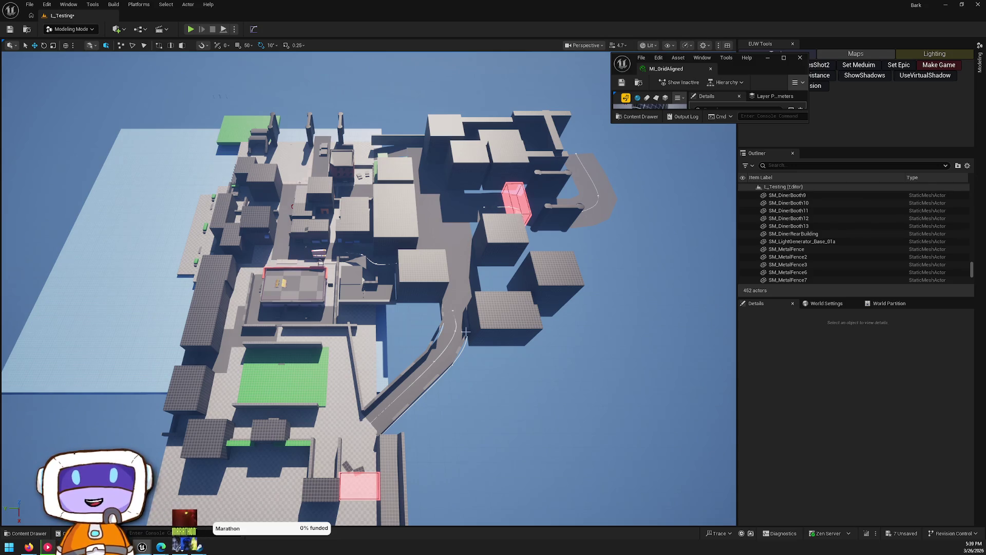
# Step: Fly through the city reviewing the blockout, then open the '7 Unsaved' Save Content list
pyautogui.scroll(5, 465, 332)
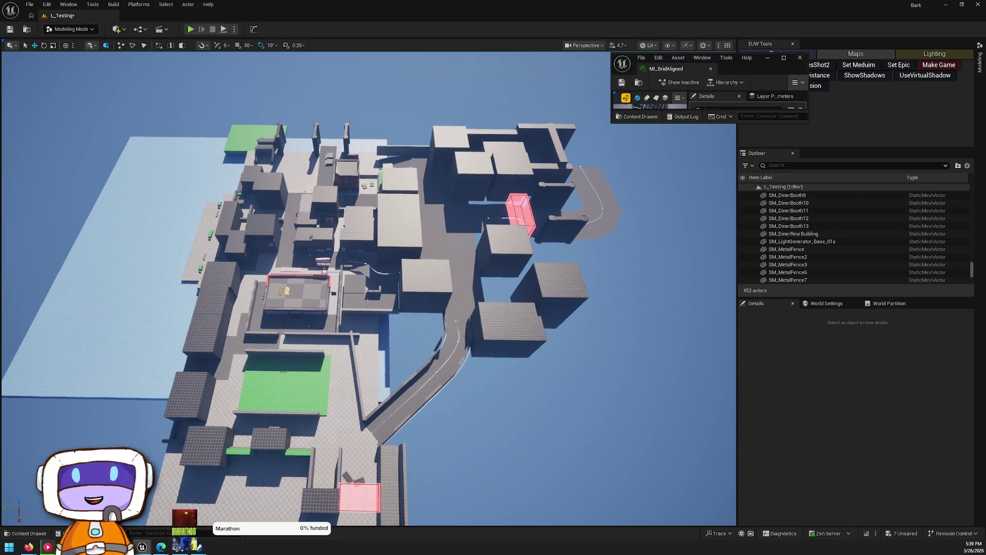
pyautogui.press('w')
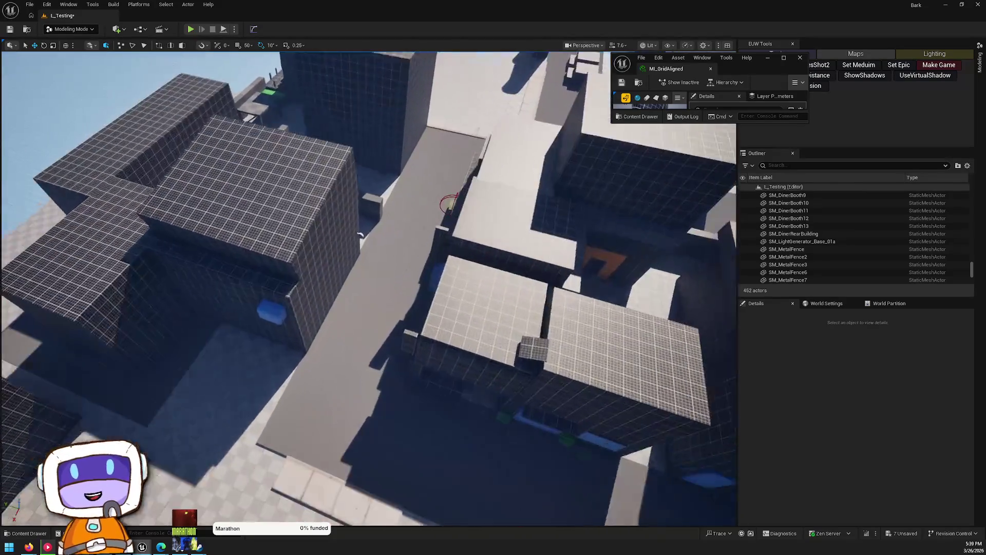
pyautogui.scroll(-2, 368, 288)
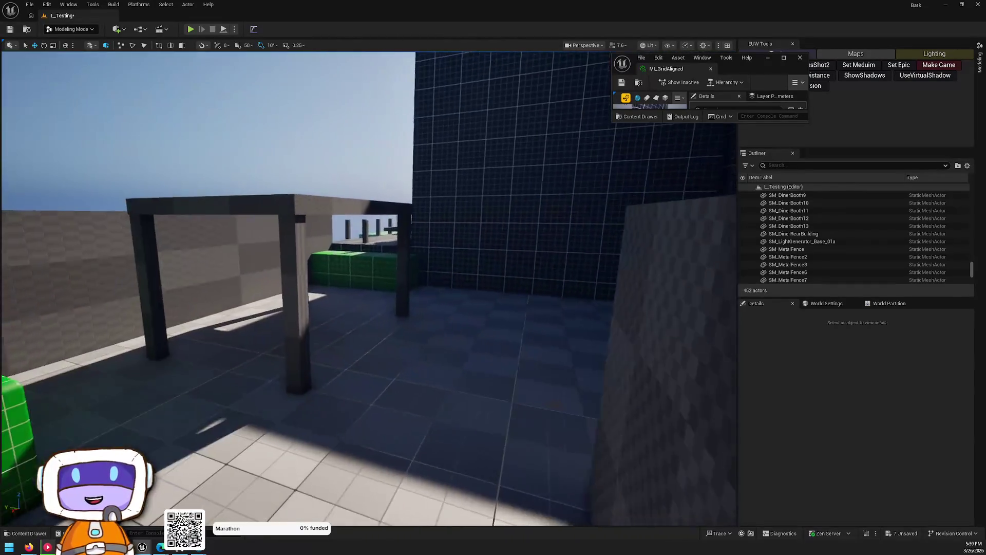
pyautogui.press('w')
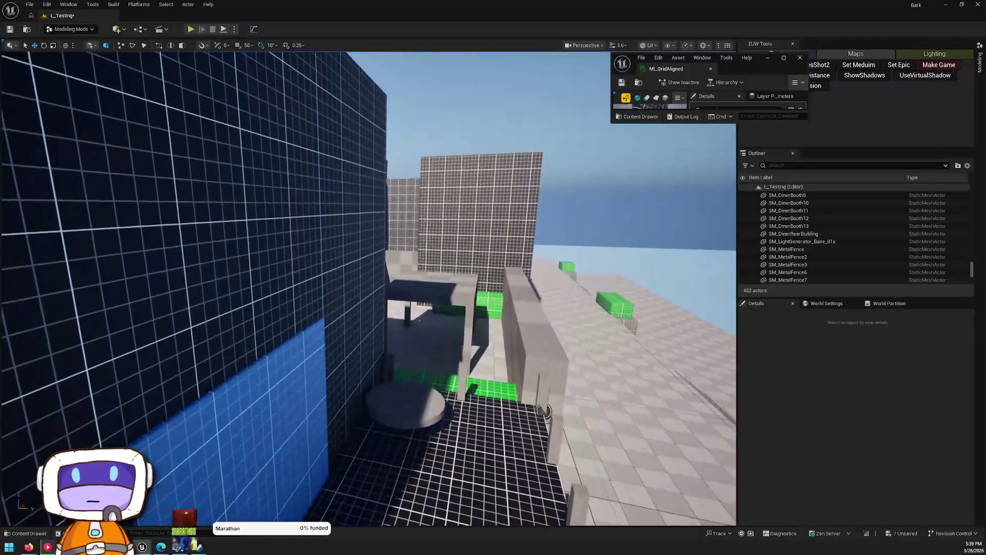
pyautogui.press('w')
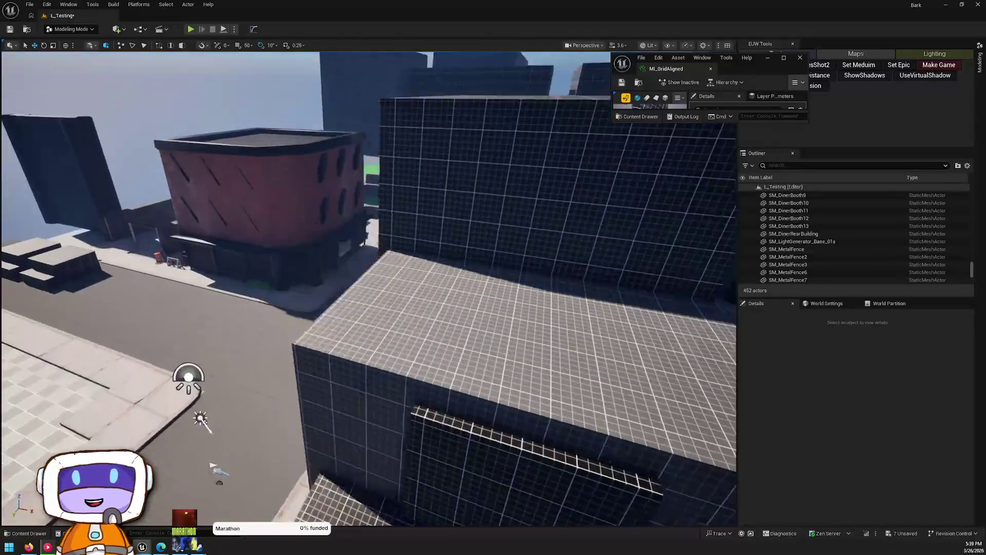
pyautogui.press('w')
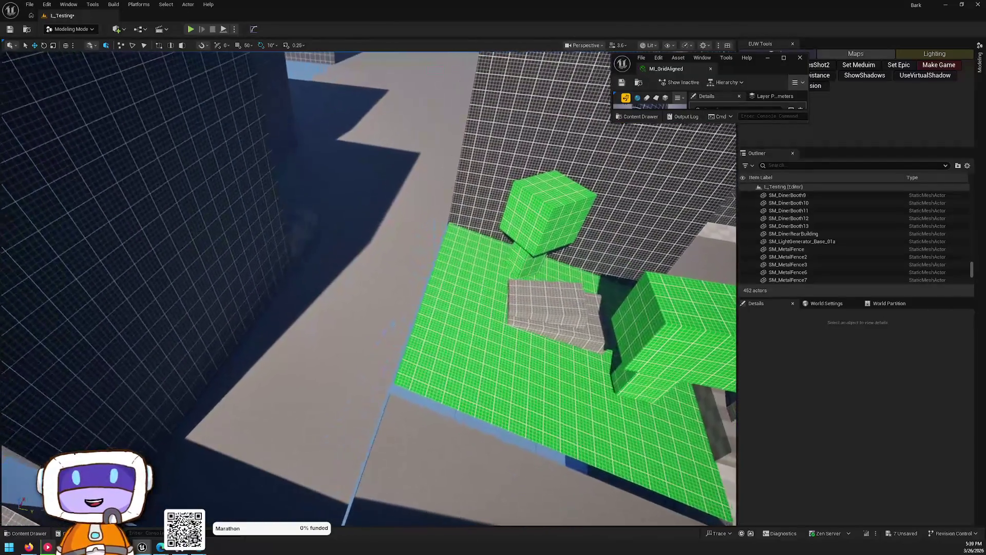
pyautogui.press('w')
pyautogui.press('w')
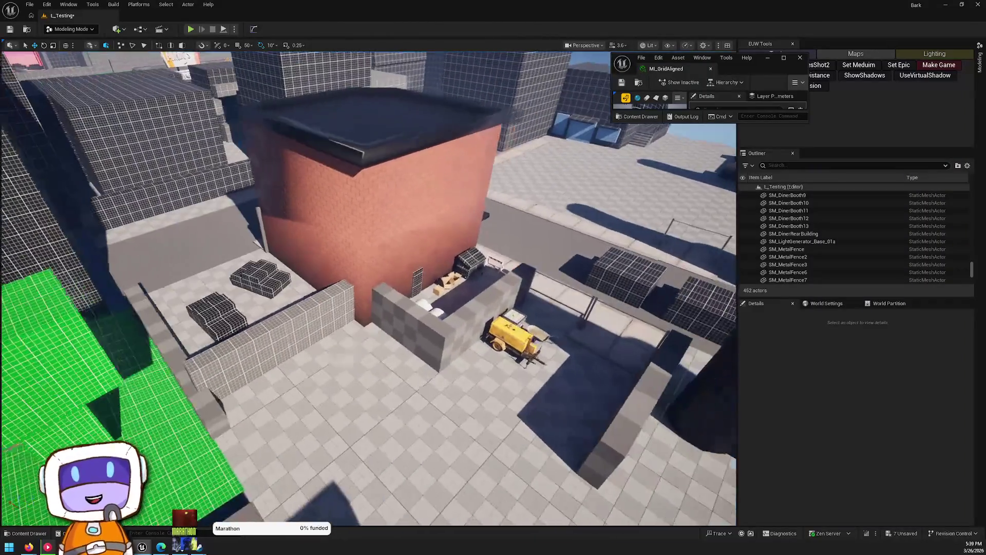
pyautogui.press('w')
pyautogui.press('w')
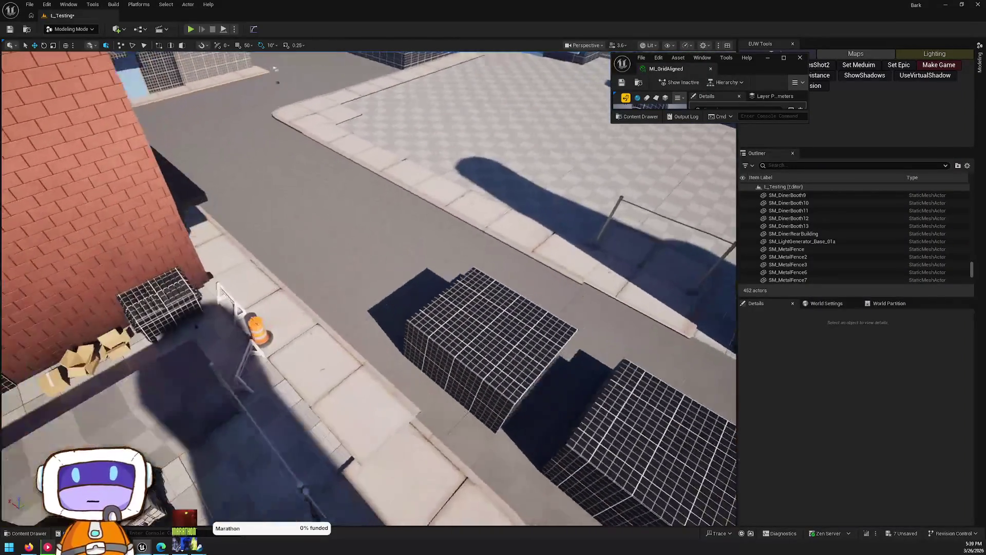
pyautogui.press('s')
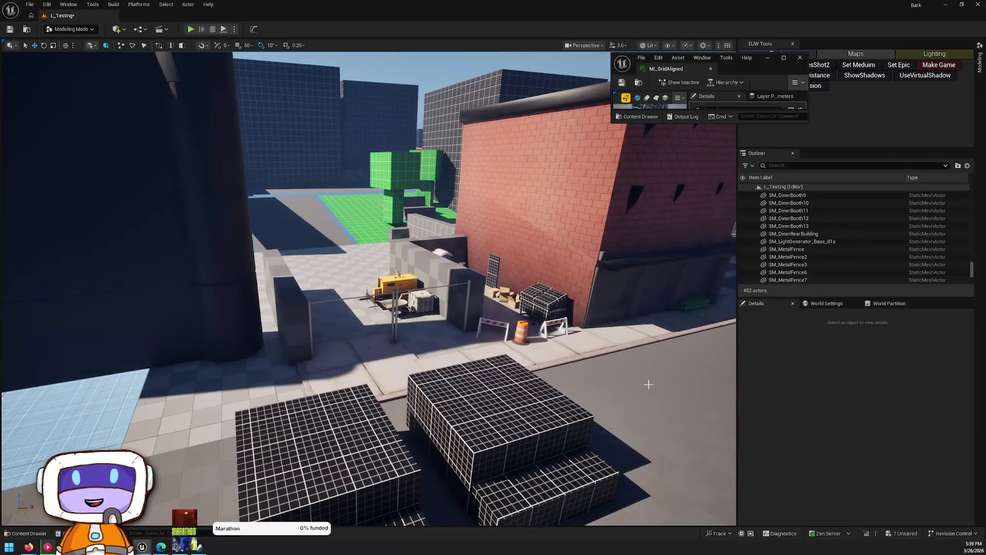
pyautogui.click(902, 534)
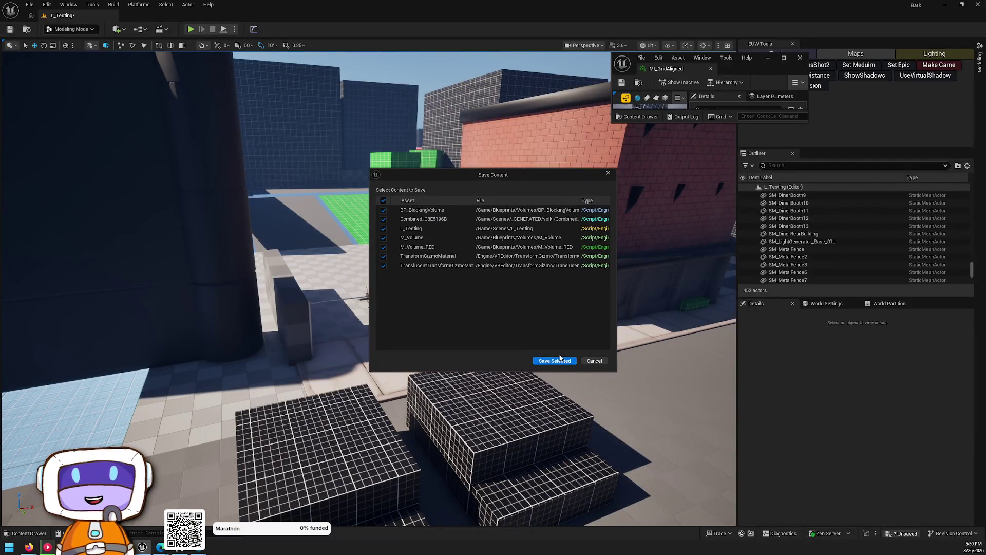
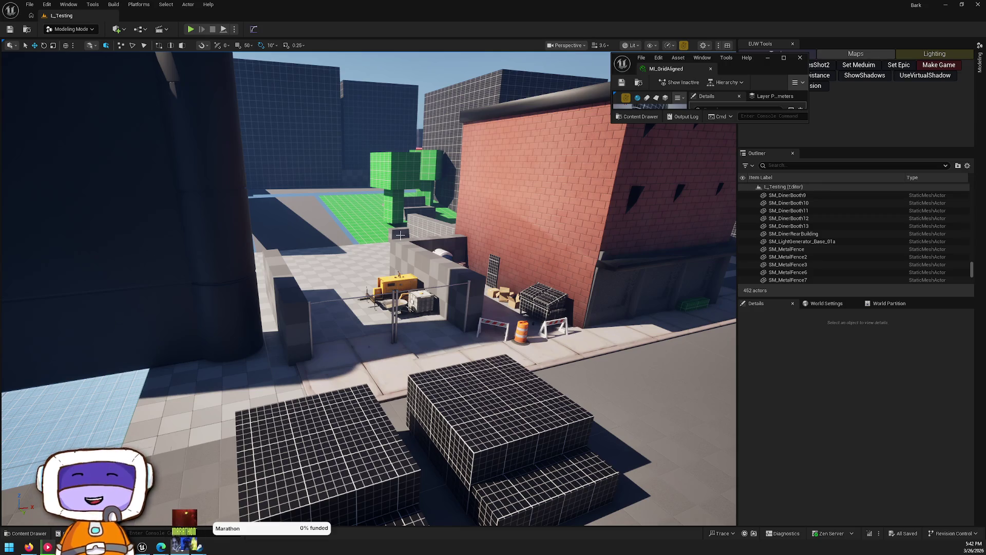
# Step: Fly to an aerial view of the buildings and select the upper pillar wall
pyautogui.press('w')
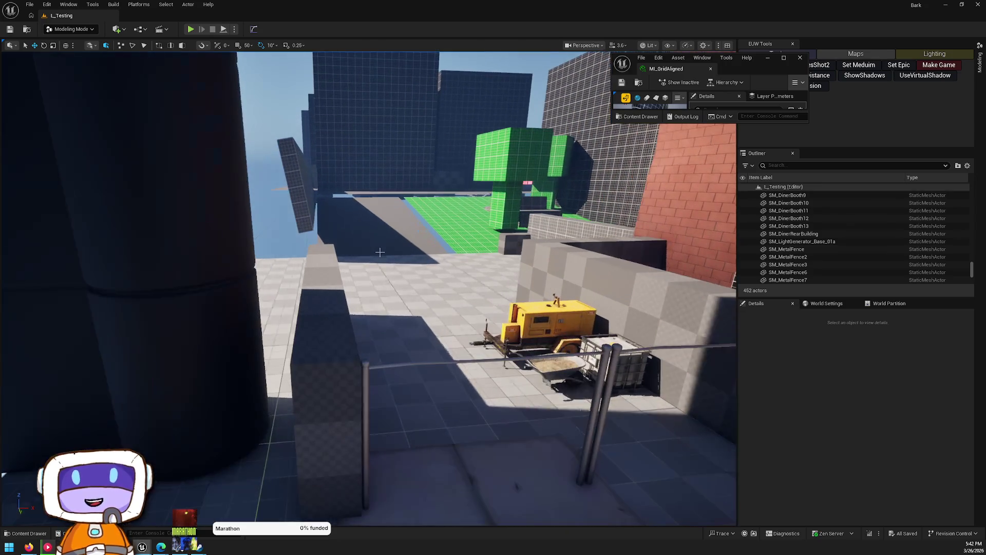
pyautogui.press('s')
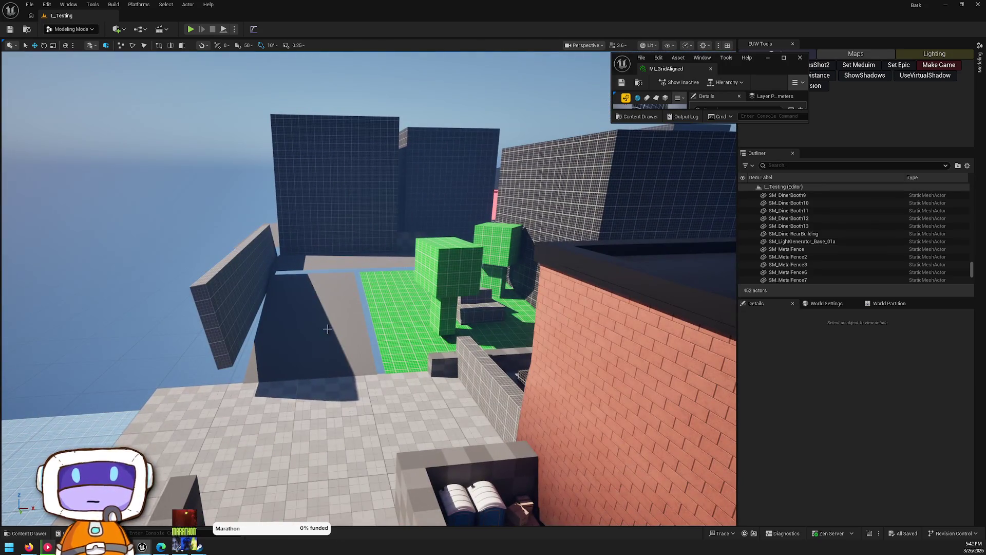
pyautogui.press('w')
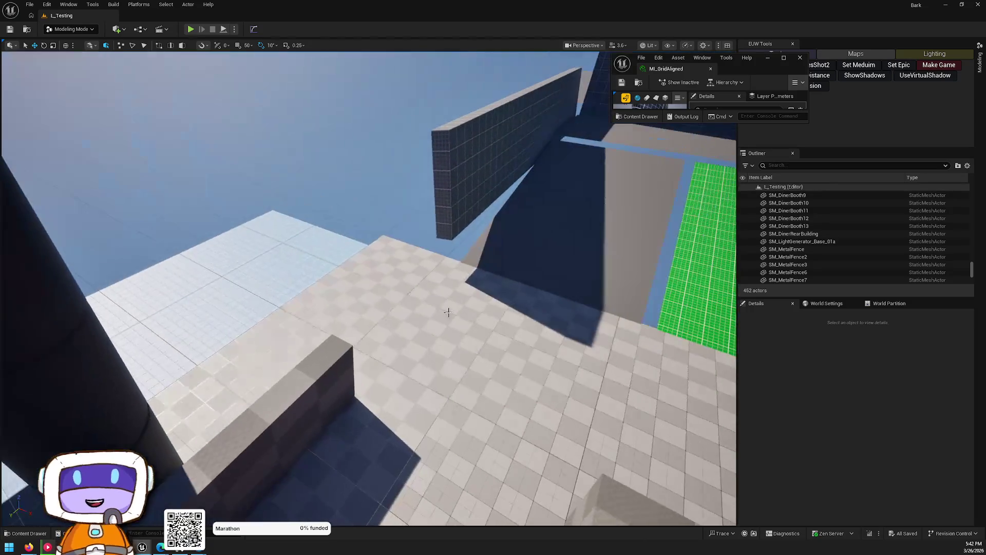
pyautogui.press('w')
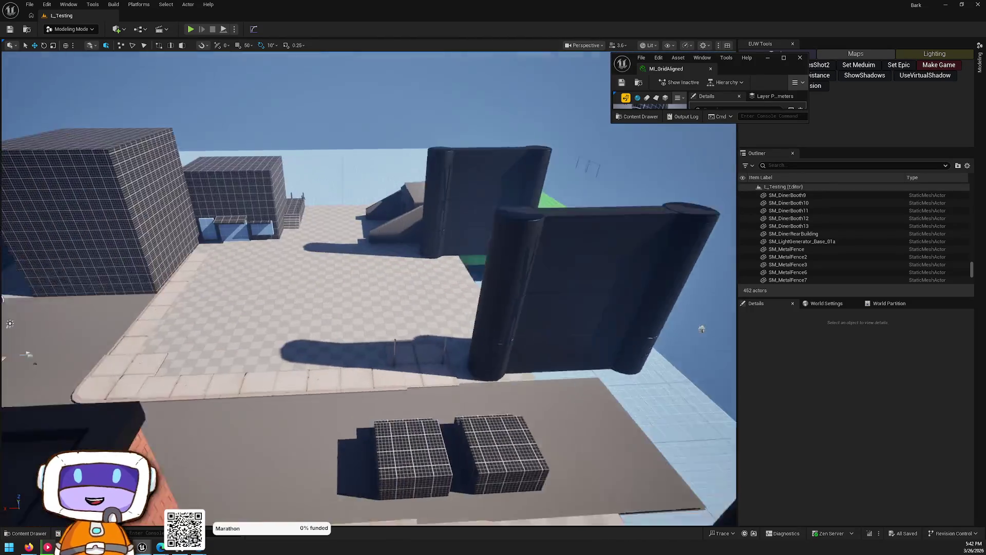
pyautogui.press('s')
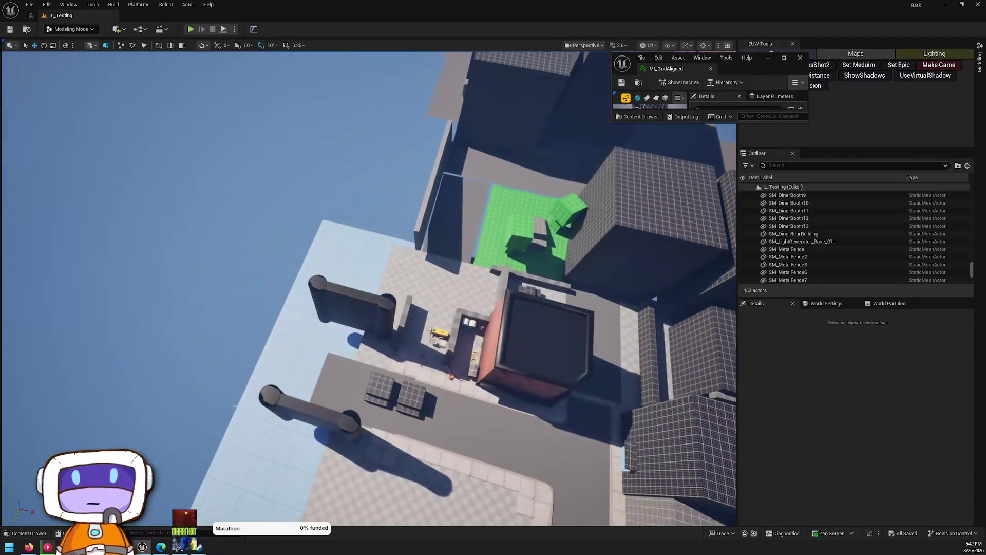
pyautogui.press('w')
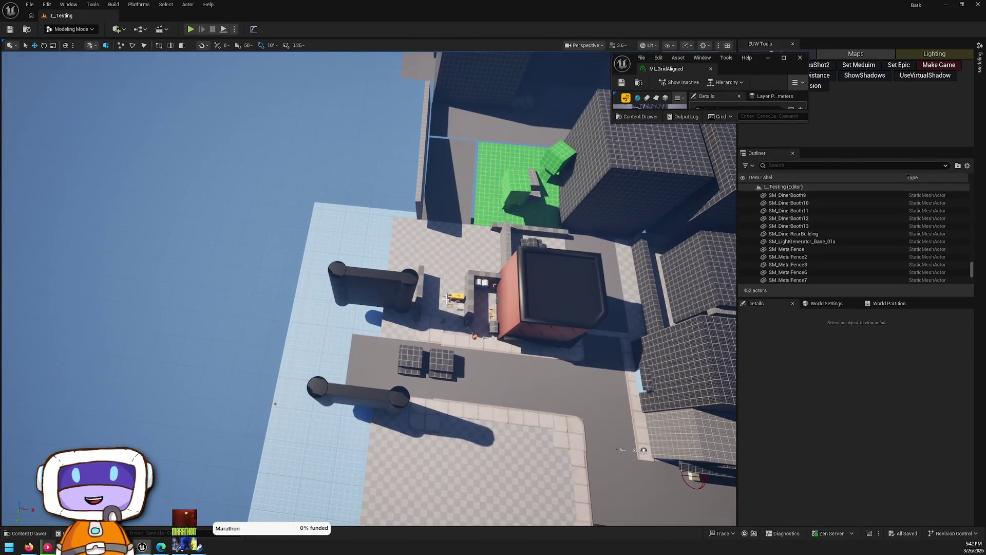
pyautogui.click(380, 281)
pyautogui.keyDown('ctrl'); pyautogui.click(373, 388); pyautogui.keyUp('ctrl')
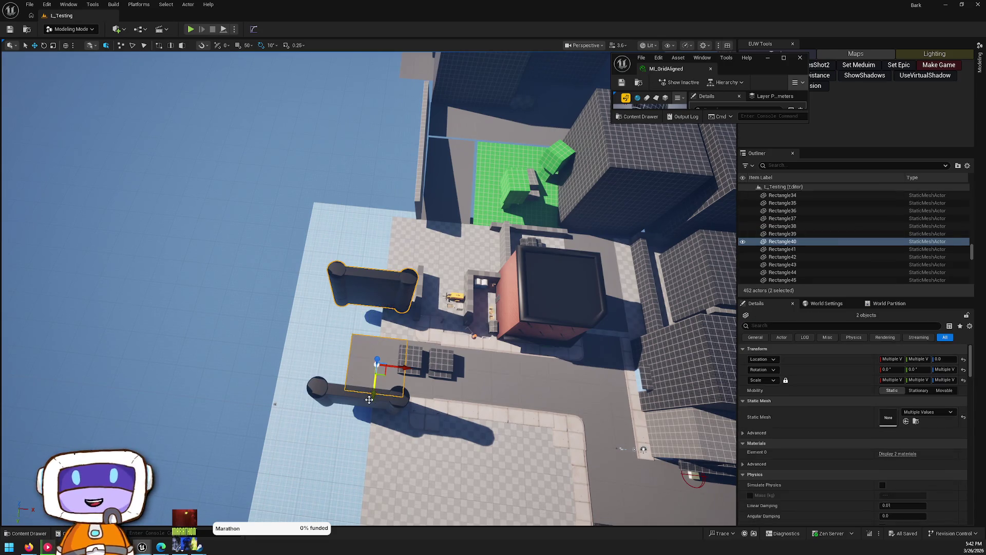
# Step: Move both SM_BridgeSupportCenter walls left to X -4714.977, then open the Content Drawer
pyautogui.click(367, 389)
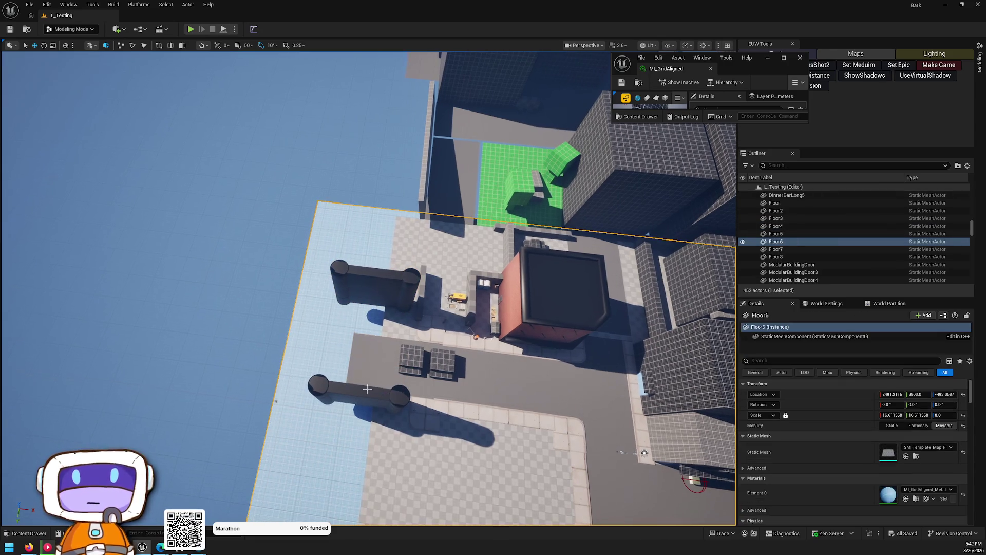
pyautogui.click(403, 280)
pyautogui.keyDown('ctrl'); pyautogui.click(355, 391); pyautogui.keyUp('ctrl')
pyautogui.moveTo(410, 300)
pyautogui.mouseDown()
pyautogui.moveTo(379, 300)
pyautogui.moveTo(379, 252)
pyautogui.moveTo(345, 316)
pyautogui.moveTo(193, 416)
pyautogui.moveTo(460, 319)
pyautogui.moveTo(452, 316)
pyautogui.mouseUp()
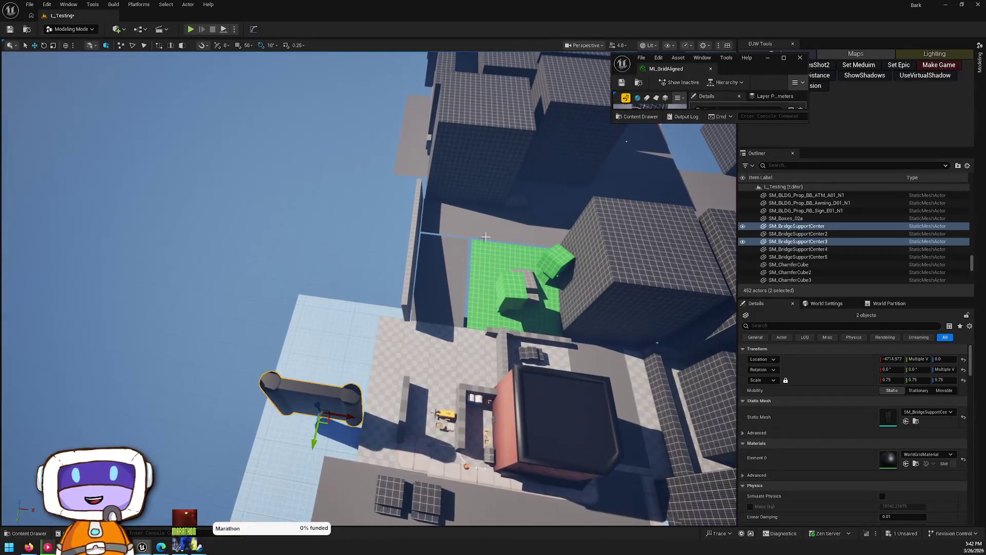
pyautogui.hotkey('ctrl', 'space')
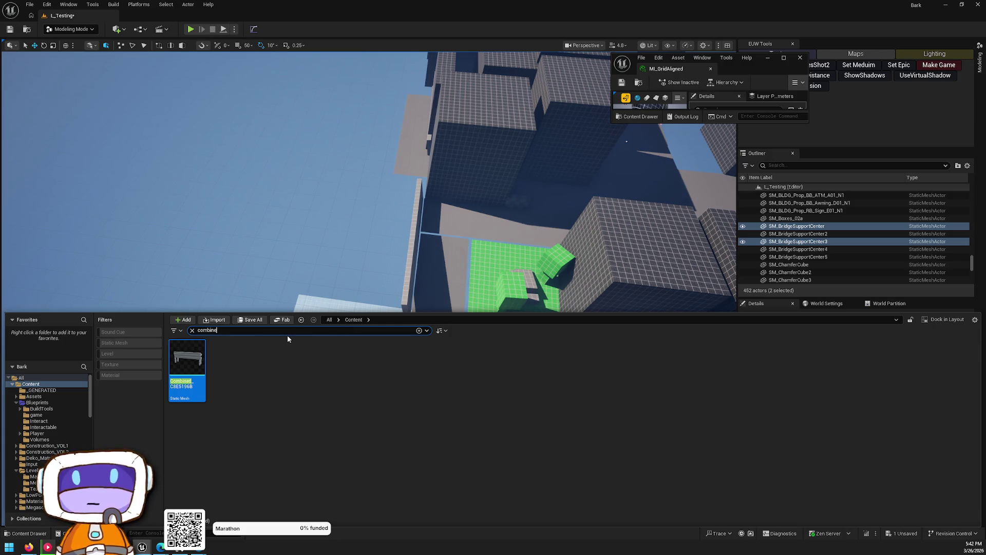
# Step: Search the Content Drawer for 'spline' and drag BP_SplineTool into the level
pyautogui.press('BackSpace')
pyautogui.press('BackSpace')
pyautogui.press('BackSpace')
pyautogui.write('spline')
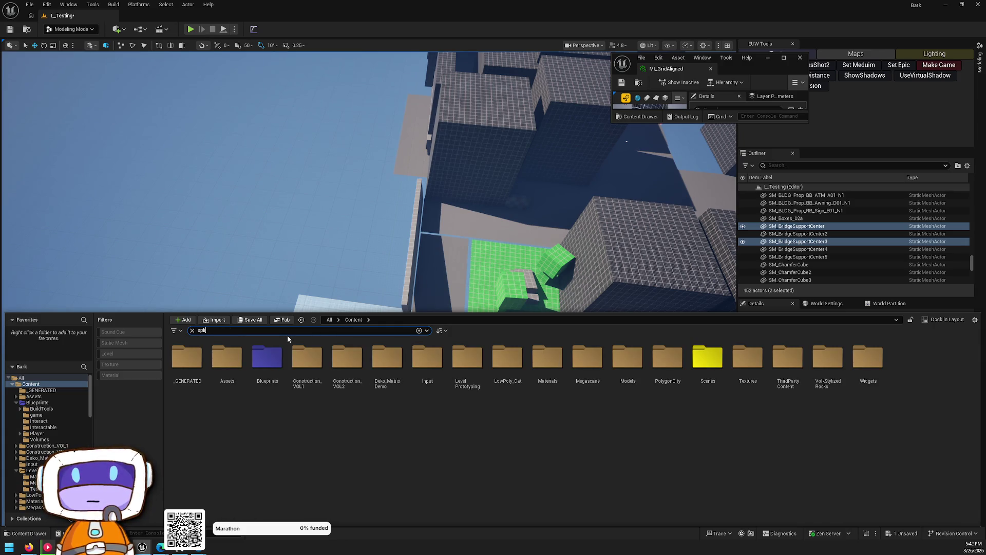
pyautogui.moveTo(215, 400)
pyautogui.mouseDown()
pyautogui.moveTo(498, 222)
pyautogui.moveTo(447, 222)
pyautogui.mouseUp()
pyautogui.scroll(5, 462, 257)
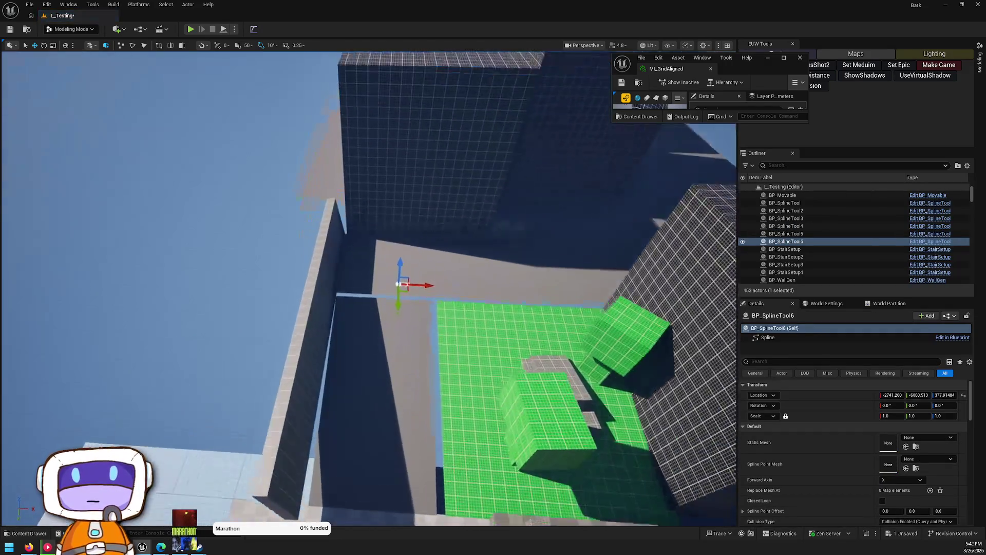
# Step: Select the new BP_SplineTool6 and assign it Rectangle45's rectangle mesh
pyautogui.click(431, 339)
pyautogui.click(915, 456)
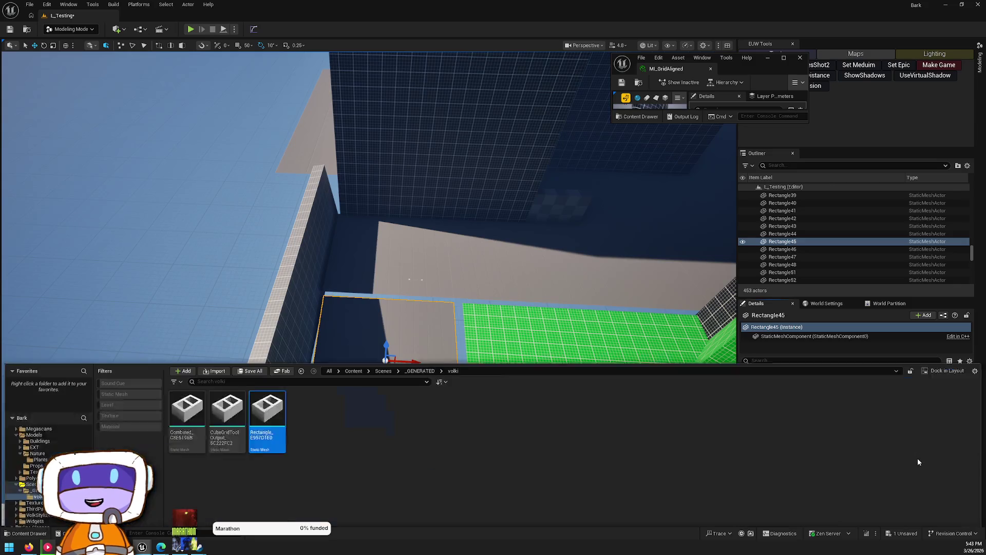
pyautogui.scroll(5, 466, 189)
pyautogui.scroll(2, 474, 201)
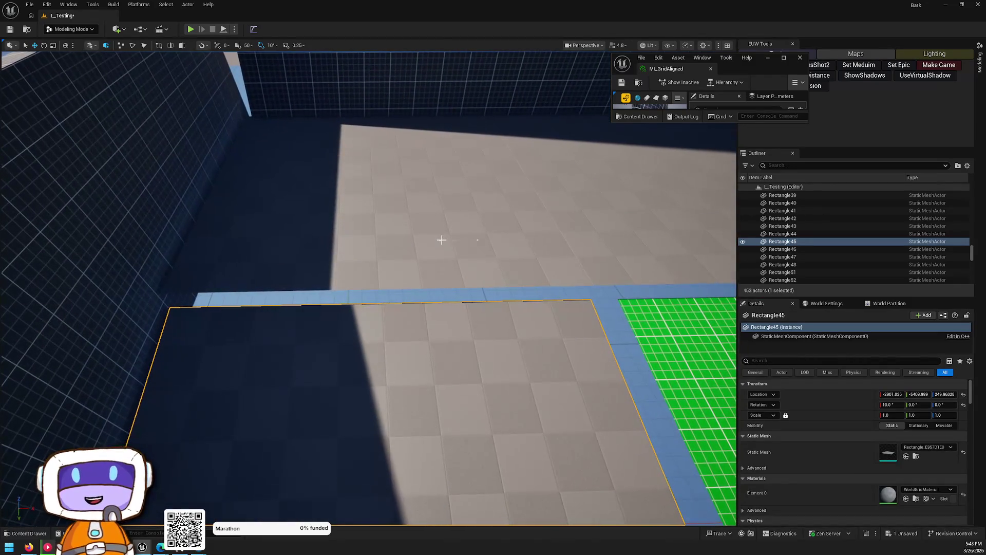
pyautogui.click(440, 239)
pyautogui.click(440, 239)
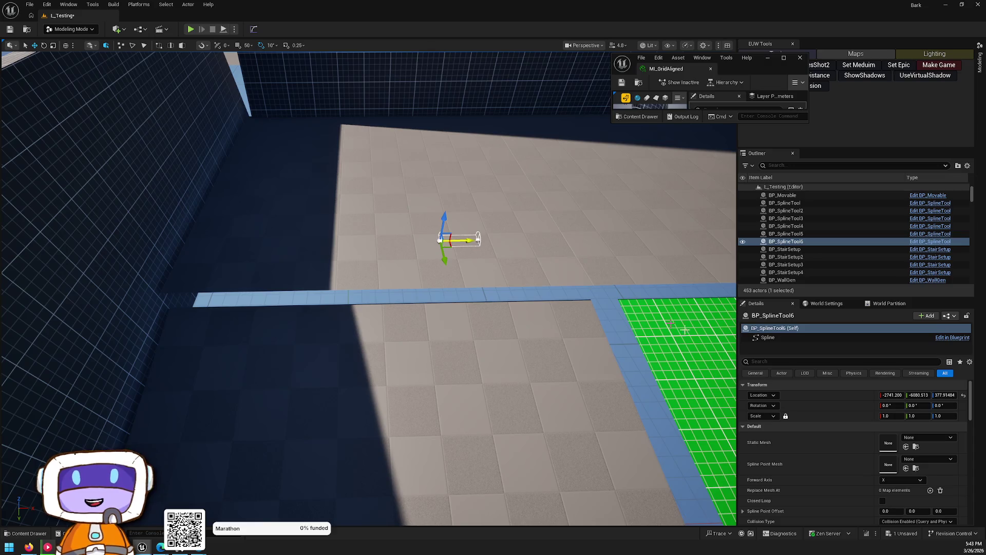
pyautogui.click(906, 446)
# Step: Drag the spline's end point out and down into a long sloping strip
pyautogui.moveTo(514, 257); pyautogui.dragTo(529, 205)
pyautogui.click(570, 223)
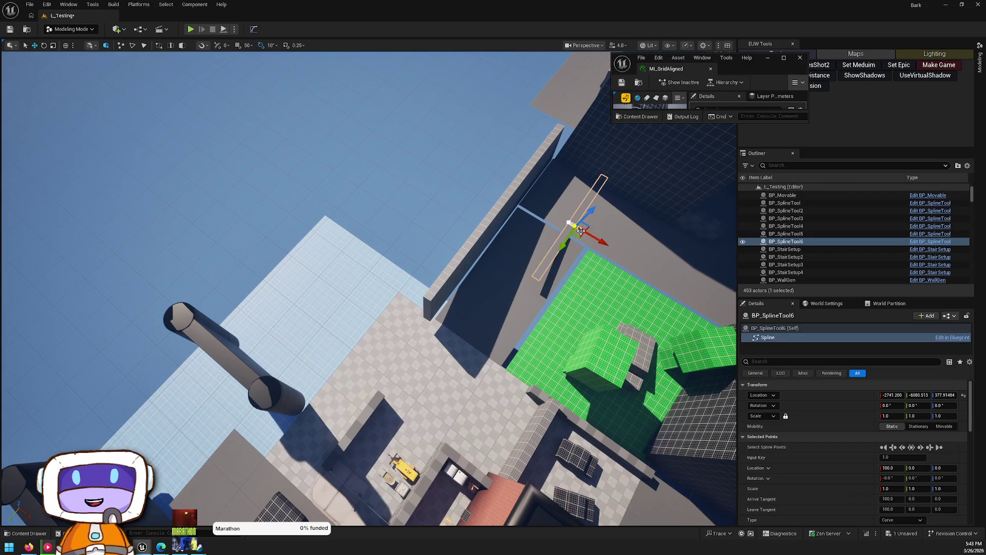
pyautogui.moveTo(575, 231)
pyautogui.mouseDown()
pyautogui.moveTo(418, 269)
pyautogui.moveTo(473, 293)
pyautogui.moveTo(440, 314)
pyautogui.moveTo(559, 326)
pyautogui.moveTo(544, 308)
pyautogui.moveTo(529, 319)
pyautogui.moveTo(514, 308)
pyautogui.mouseUp()
pyautogui.moveTo(364, 218)
pyautogui.mouseDown()
pyautogui.moveTo(375, 280)
pyautogui.moveTo(411, 247)
pyautogui.mouseUp()
pyautogui.moveTo(519, 288)
pyautogui.mouseDown()
pyautogui.moveTo(524, 270)
pyautogui.moveTo(385, 240)
pyautogui.mouseUp()
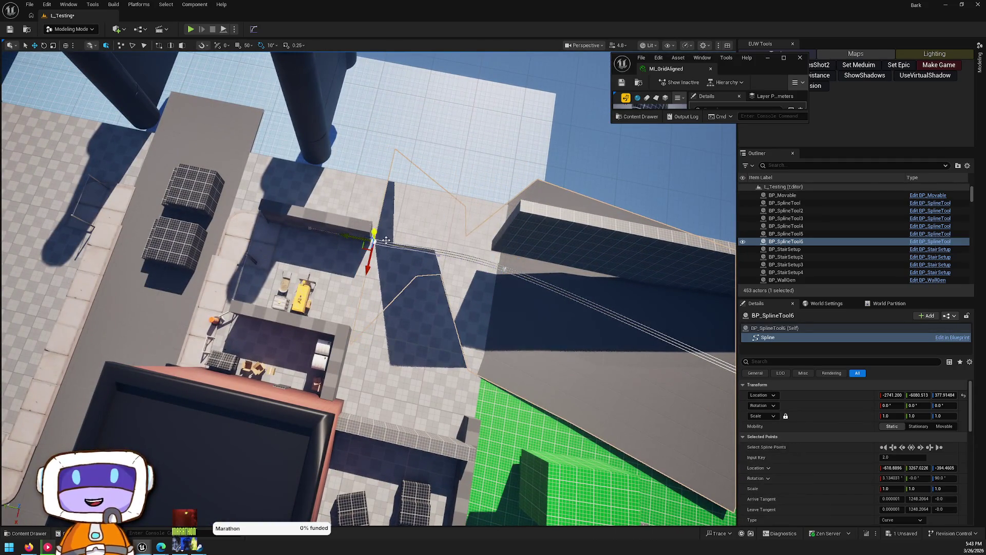
# Step: Try moving and rotating another spline point, undo both, and clear the selection
pyautogui.scroll(3, 386, 240)
pyautogui.click(452, 249)
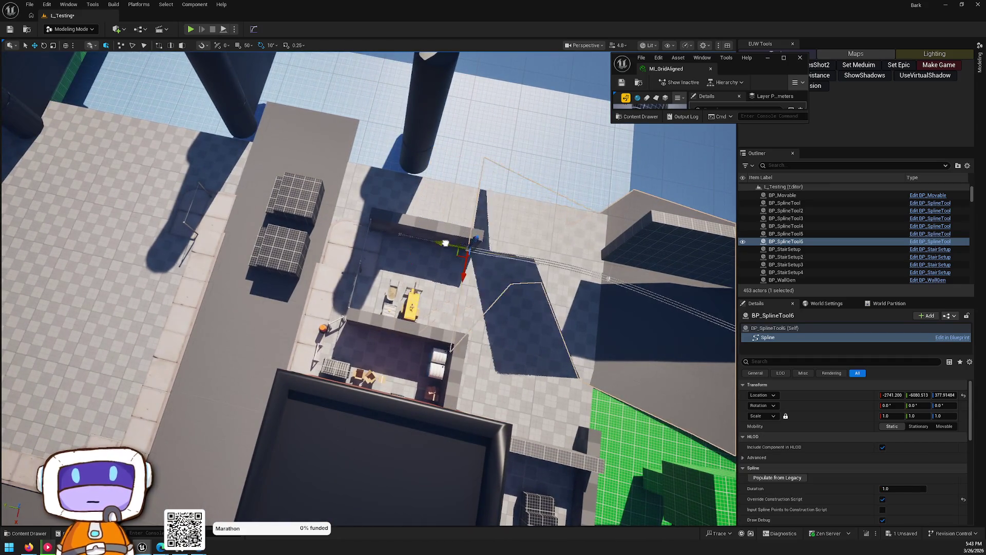
pyautogui.moveTo(444, 242); pyautogui.dragTo(477, 246)
pyautogui.moveTo(494, 289)
pyautogui.mouseDown()
pyautogui.moveTo(488, 301)
pyautogui.moveTo(497, 308)
pyautogui.moveTo(485, 296)
pyautogui.mouseUp()
pyautogui.hotkey('ctrl', 'z')
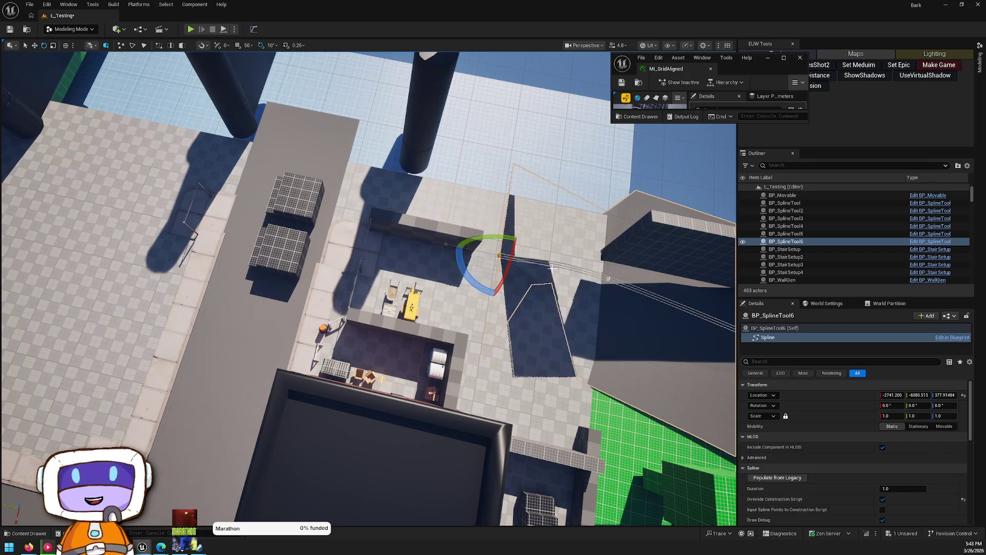
pyautogui.press('w')
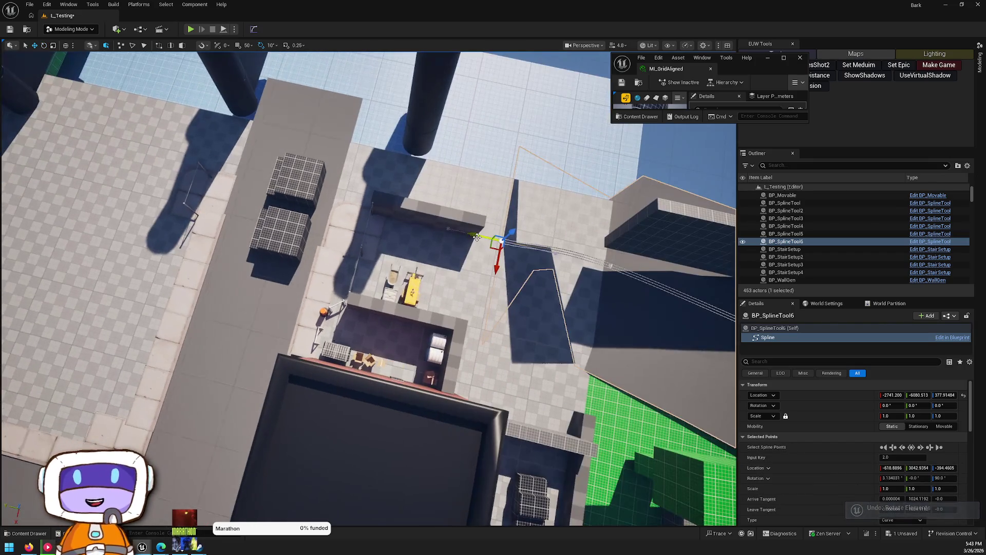
pyautogui.hotkey('ctrl', 'z')
pyautogui.moveTo(340, 211); pyautogui.dragTo(293, 203)
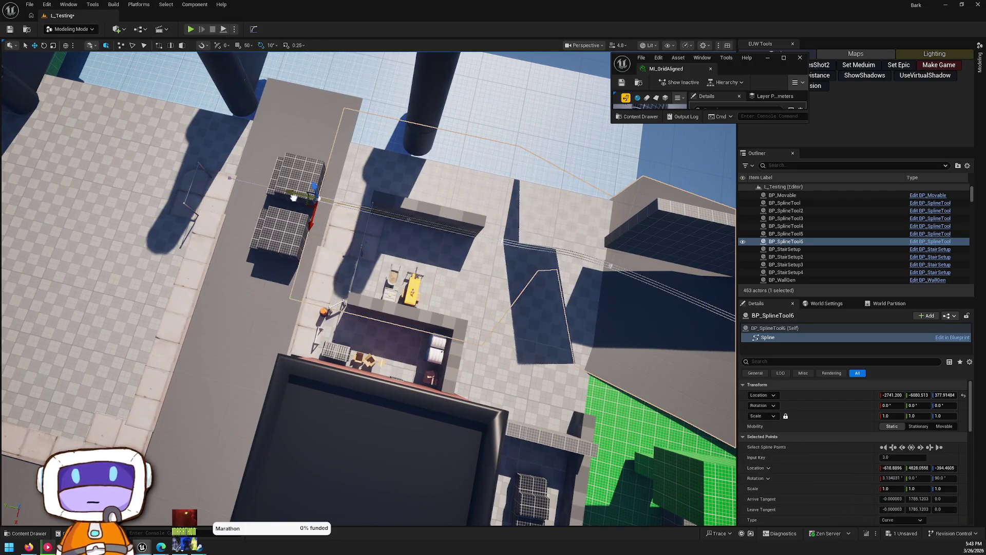
pyautogui.scroll(-1, 881, 436)
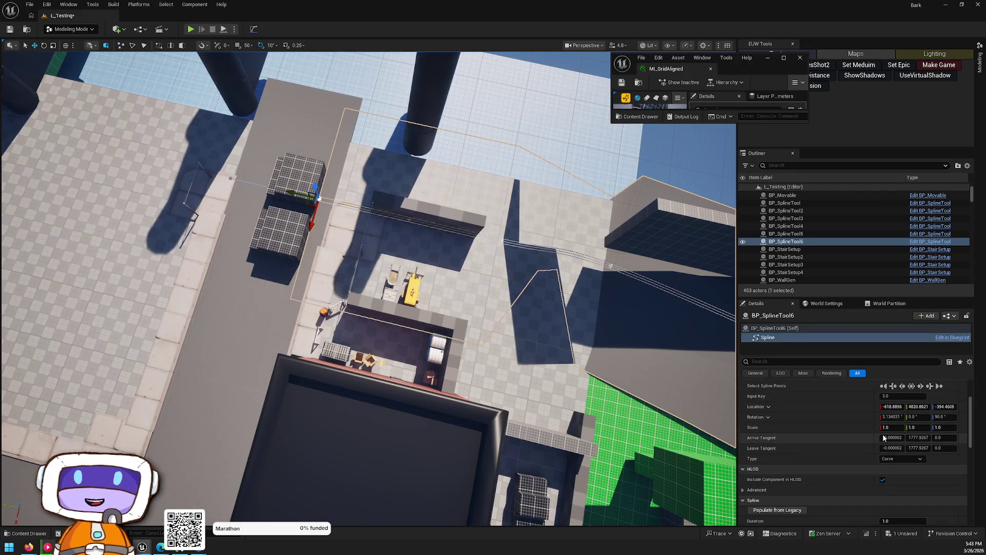
pyautogui.press('Escape')
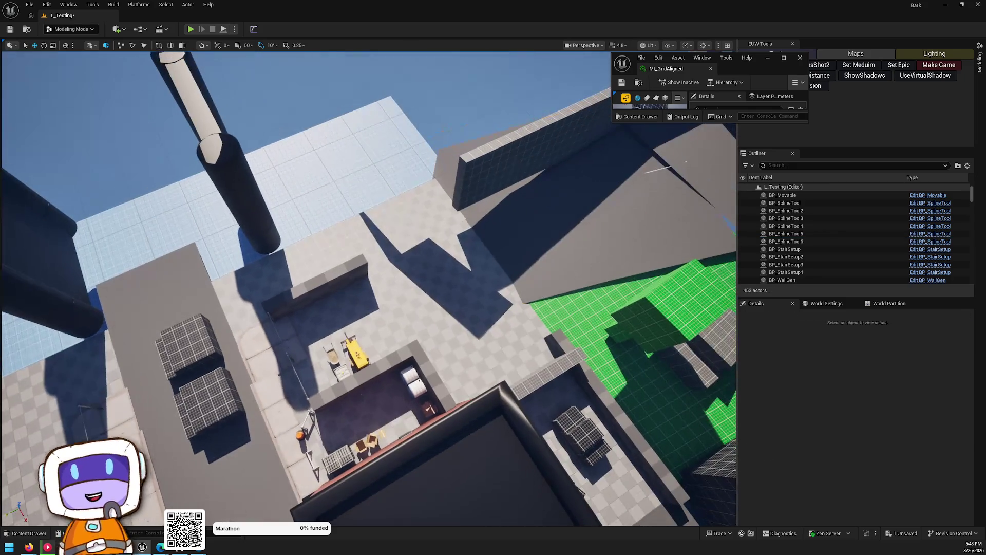
# Step: Shrink the spline tool's mesh Y scale to 0.074371
pyautogui.click(785, 241)
pyautogui.scroll(-5, 904, 463)
pyautogui.moveTo(933, 485)
pyautogui.mouseDown()
pyautogui.moveTo(868, 486)
pyautogui.moveTo(888, 485)
pyautogui.mouseUp()
pyautogui.moveTo(437, 408); pyautogui.dragTo(437, 409)
pyautogui.hotkey('ctrl', 'z')
pyautogui.press('Delete')
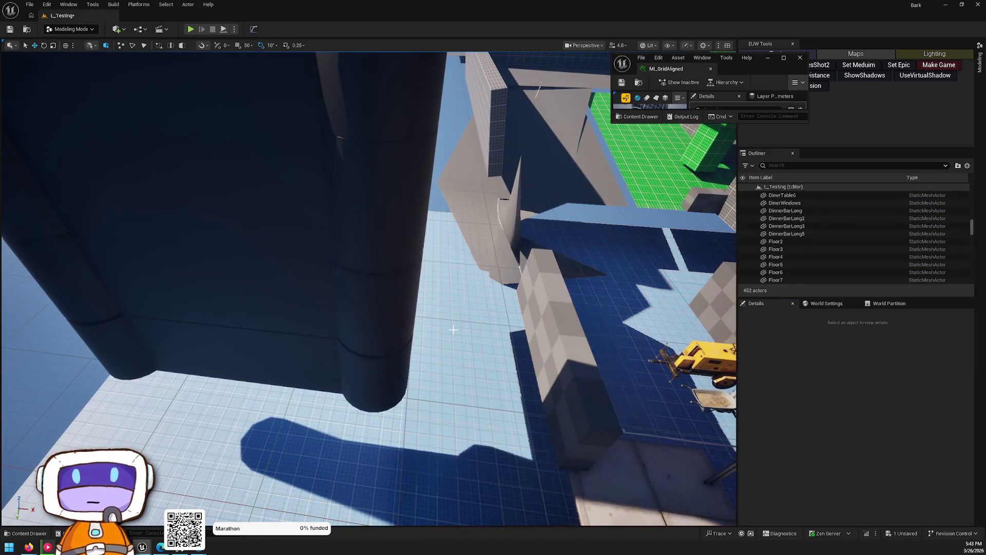
pyautogui.moveTo(478, 271); pyautogui.dragTo(478, 271)
# Step: Rotate a middle spline point by -30 degrees, then revert it
pyautogui.click(409, 197)
pyautogui.moveTo(409, 197); pyautogui.dragTo(409, 197)
pyautogui.click(408, 198)
pyautogui.moveTo(447, 234); pyautogui.dragTo(448, 235)
pyautogui.click(457, 236)
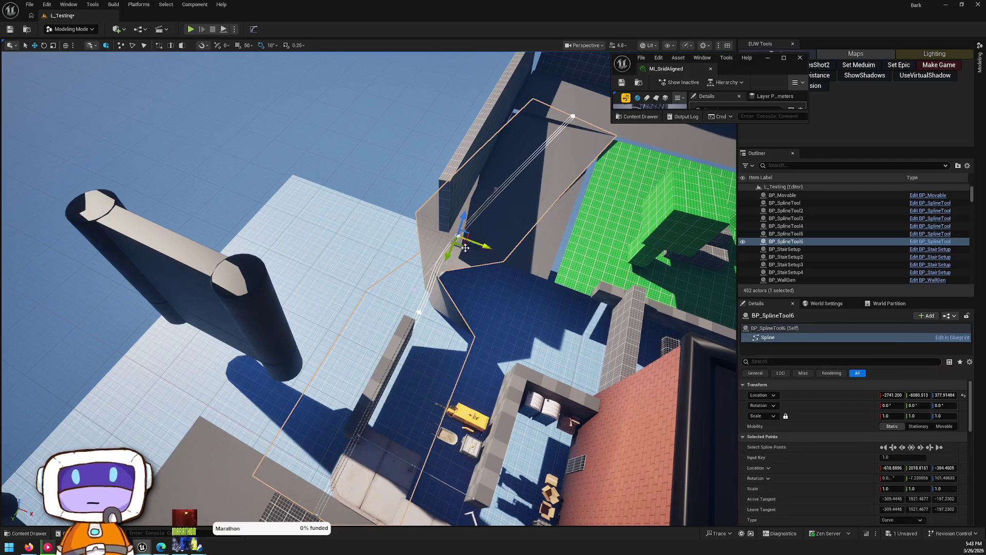
pyautogui.press('e')
pyautogui.moveTo(455, 270)
pyautogui.mouseDown()
pyautogui.moveTo(481, 272)
pyautogui.moveTo(454, 268)
pyautogui.mouseUp()
pyautogui.hotkey('ctrl', 'z')
# Step: Reset the far and remaining spline points' transforms and tangents so the walkway lies flat
pyautogui.moveTo(381, 347); pyautogui.dragTo(180, 321)
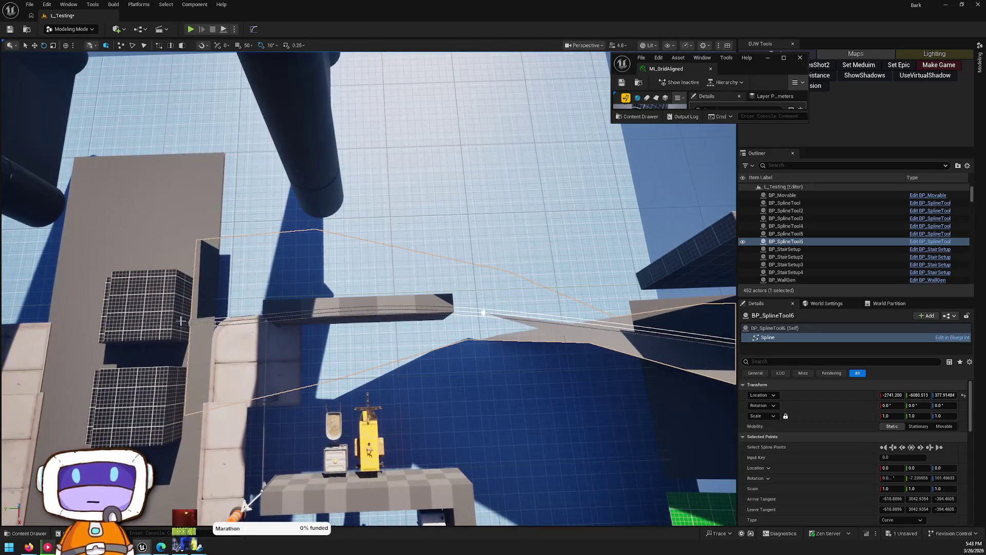
pyautogui.click(193, 322)
pyautogui.hotkey('ctrl', 'z')
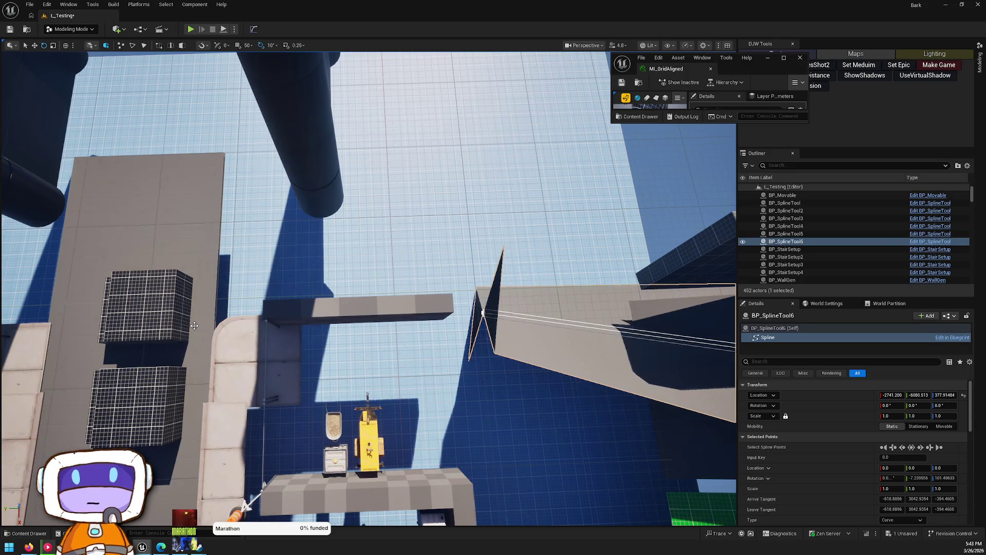
pyautogui.click(483, 313)
pyautogui.hotkey('ctrl', 'z')
pyautogui.moveTo(483, 312)
pyautogui.mouseDown()
pyautogui.moveTo(623, 273)
pyautogui.moveTo(447, 354)
pyautogui.moveTo(152, 446)
pyautogui.moveTo(174, 318)
pyautogui.mouseUp()
pyautogui.click(549, 256)
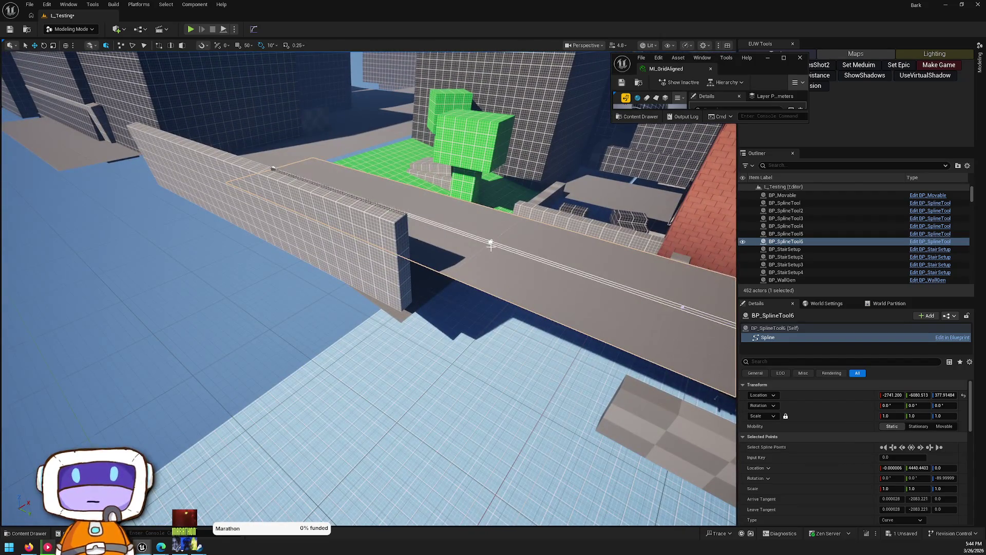
# Step: Shift the curved ramp's end spline point to the left
pyautogui.click(488, 243)
pyautogui.click(489, 243)
pyautogui.moveTo(545, 272)
pyautogui.mouseDown()
pyautogui.moveTo(519, 242)
pyautogui.moveTo(545, 272)
pyautogui.moveTo(534, 281)
pyautogui.moveTo(127, 385)
pyautogui.mouseUp()
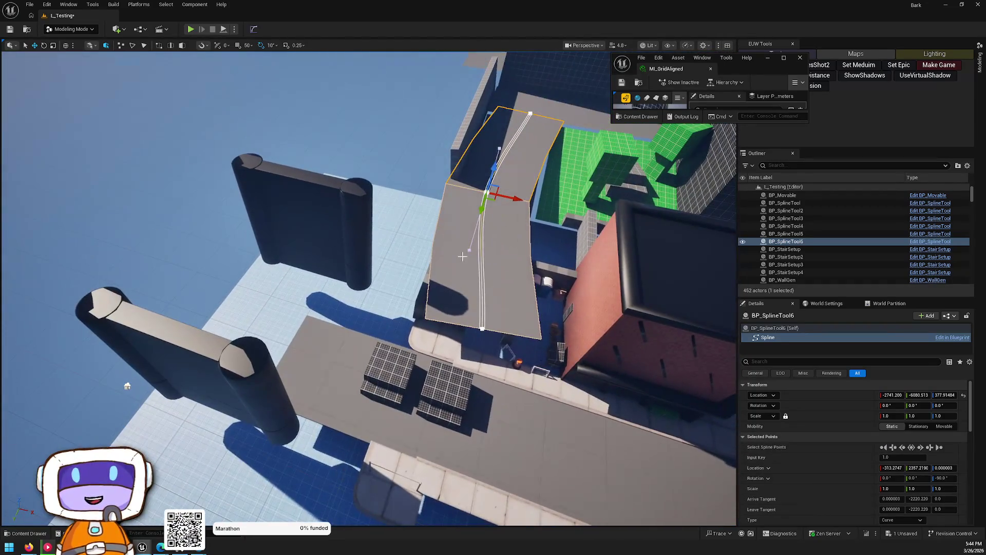
pyautogui.click(482, 328)
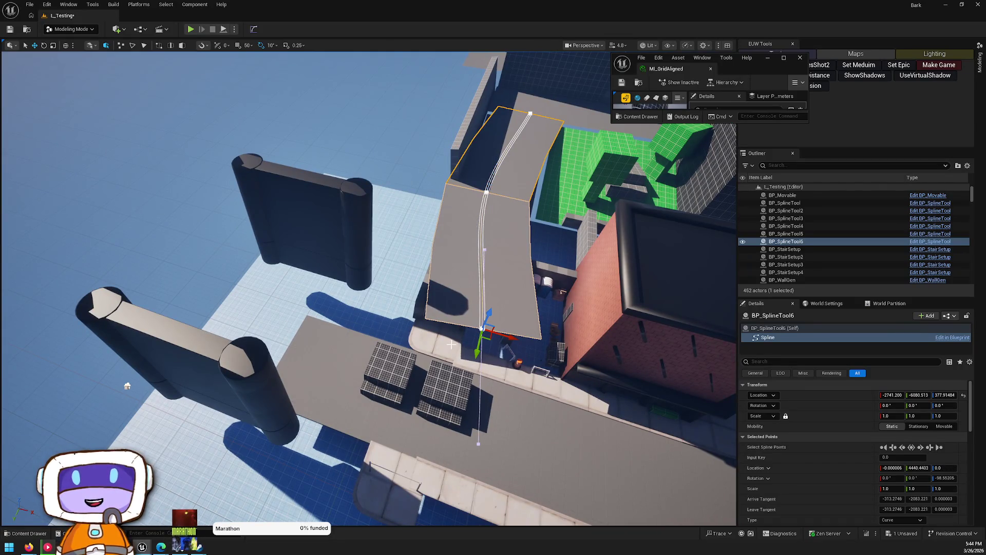
pyautogui.moveTo(497, 338)
pyautogui.mouseDown()
pyautogui.moveTo(452, 329)
pyautogui.moveTo(437, 308)
pyautogui.moveTo(437, 349)
pyautogui.mouseUp()
pyautogui.moveTo(358, 307)
pyautogui.mouseDown()
pyautogui.moveTo(358, 327)
pyautogui.moveTo(358, 306)
pyautogui.moveTo(401, 273)
pyautogui.moveTo(431, 270)
pyautogui.moveTo(419, 262)
pyautogui.moveTo(416, 207)
pyautogui.moveTo(436, 242)
pyautogui.moveTo(391, 267)
pyautogui.moveTo(427, 247)
pyautogui.moveTo(446, 275)
pyautogui.mouseUp()
# Step: Lower the ramp's lower and upper spline points onto the lower rooftop
pyautogui.click(429, 284)
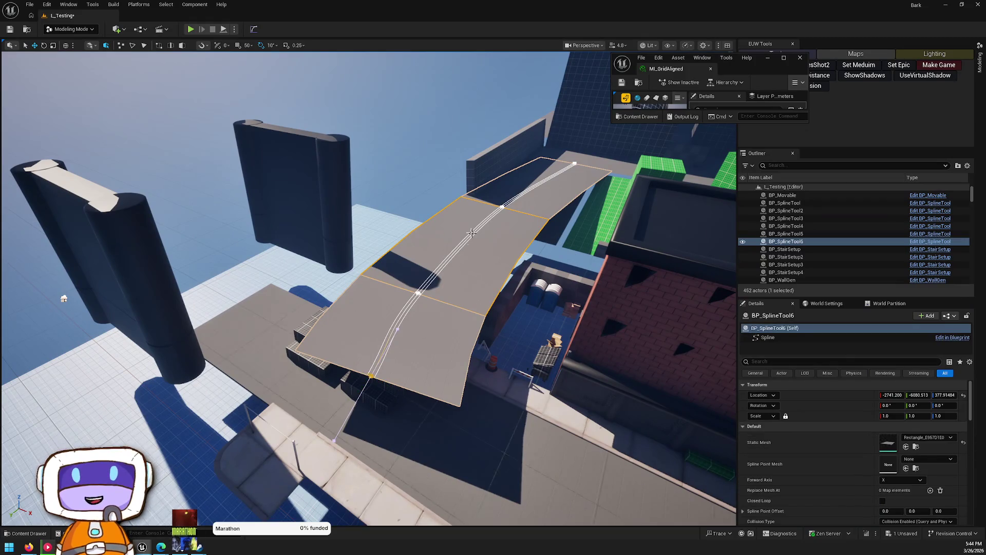
pyautogui.click(418, 294)
pyautogui.moveTo(418, 294); pyautogui.dragTo(424, 337)
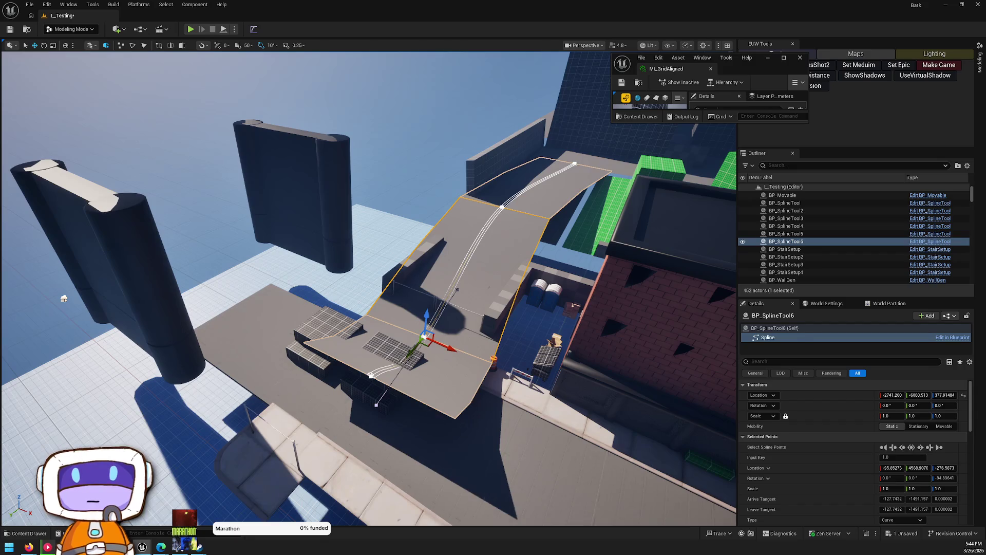
pyautogui.click(502, 208)
pyautogui.moveTo(507, 187)
pyautogui.mouseDown()
pyautogui.moveTo(507, 246)
pyautogui.moveTo(507, 230)
pyautogui.mouseUp()
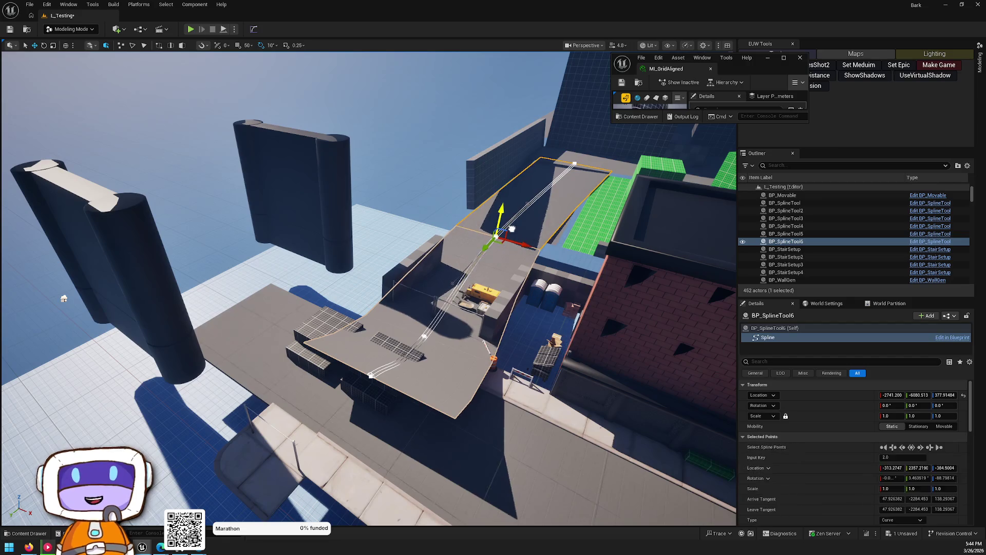
pyautogui.press('Escape')
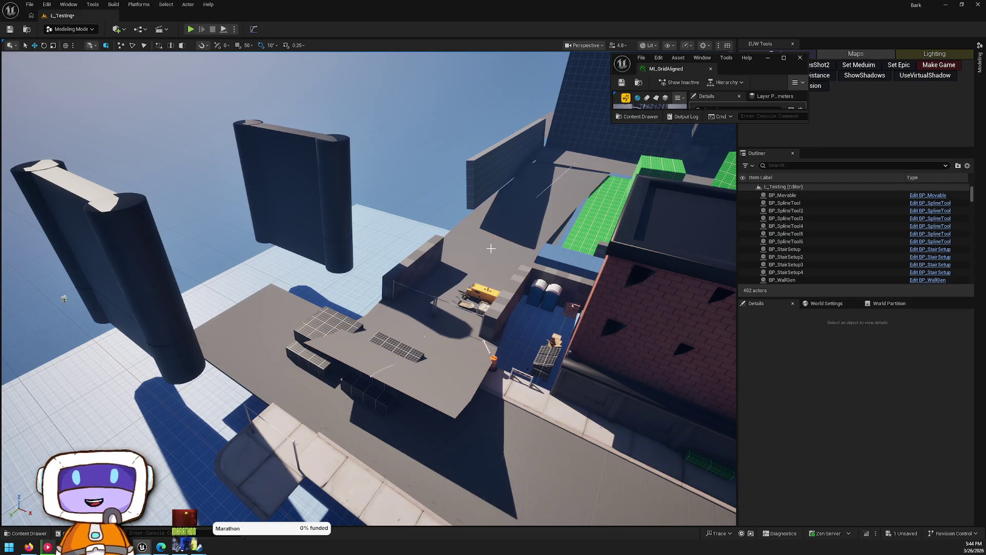
# Step: Reduce the ramp's Main Scale X to 0.044512
pyautogui.click(786, 241)
pyautogui.scroll(-3, 935, 470)
pyautogui.scroll(-5, 935, 470)
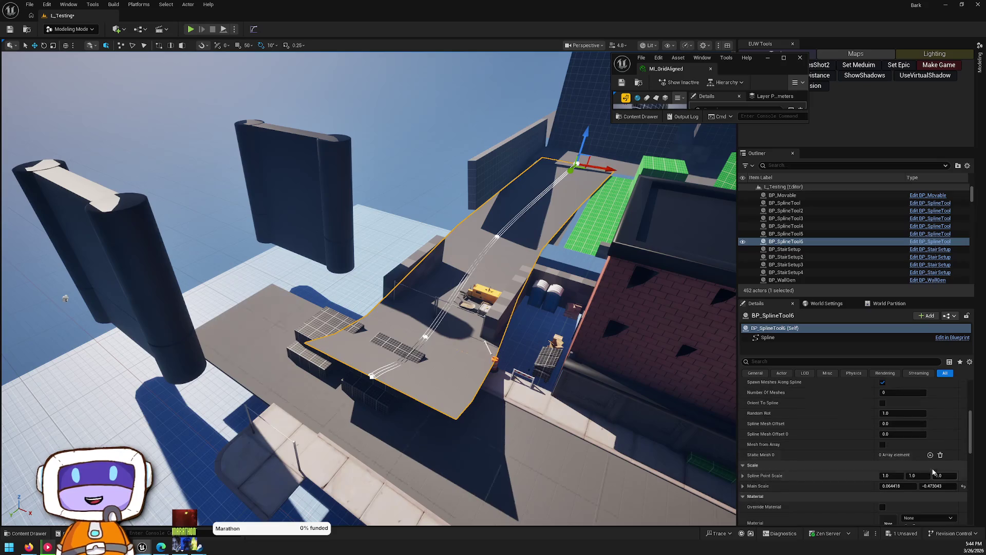
pyautogui.moveTo(907, 486); pyautogui.dragTo(873, 490)
# Step: Rotate a top spline point about 10 degrees, undo it, and frame the point
pyautogui.click(370, 380)
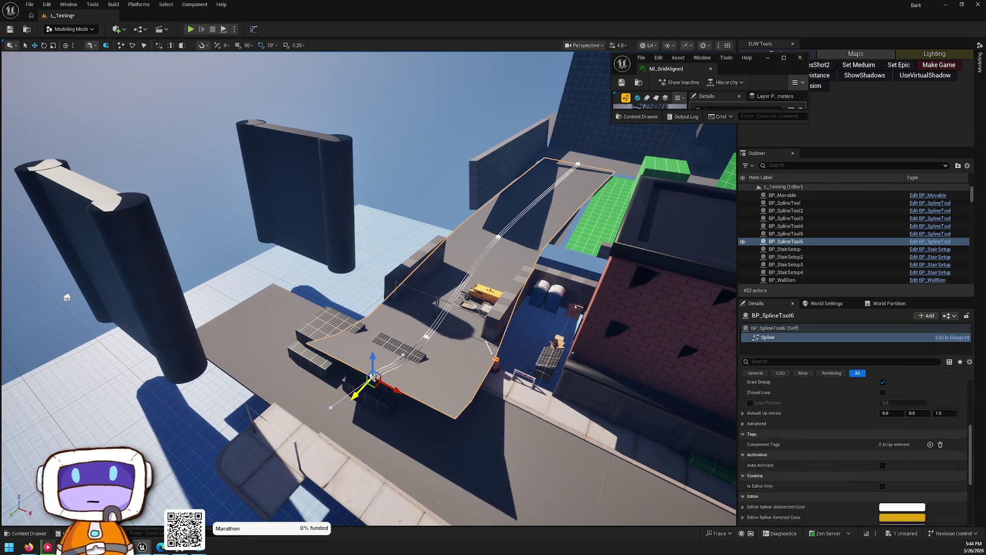
pyautogui.moveTo(375, 382)
pyautogui.mouseDown()
pyautogui.moveTo(390, 370)
pyautogui.moveTo(385, 390)
pyautogui.moveTo(378, 380)
pyautogui.moveTo(324, 399)
pyautogui.moveTo(329, 389)
pyautogui.moveTo(327, 413)
pyautogui.moveTo(370, 391)
pyautogui.mouseUp()
pyautogui.moveTo(452, 442); pyautogui.dragTo(451, 349)
pyautogui.click(415, 240)
pyautogui.press('e')
pyautogui.moveTo(417, 213); pyautogui.dragTo(425, 216)
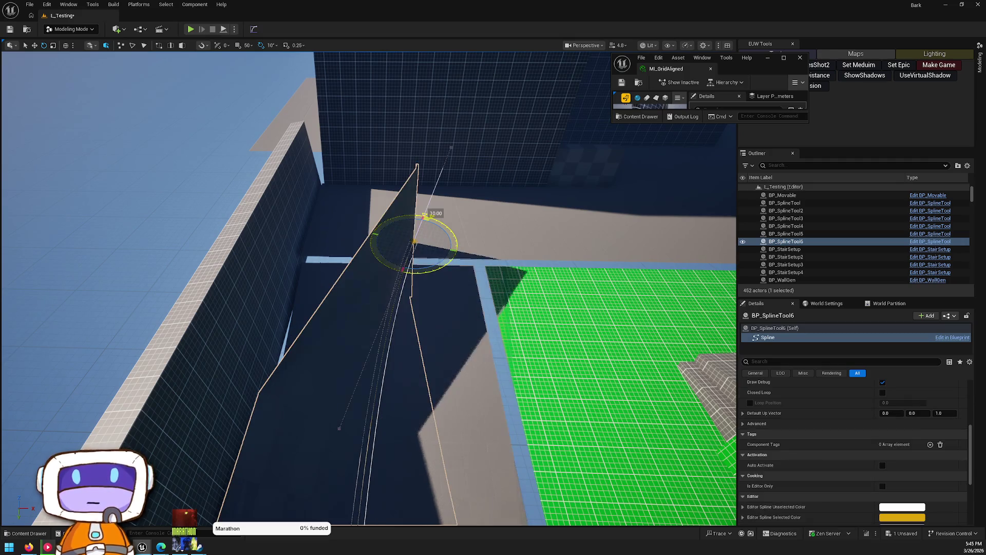
pyautogui.hotkey('ctrl', 'z')
pyautogui.hotkey('ctrl', 'z')
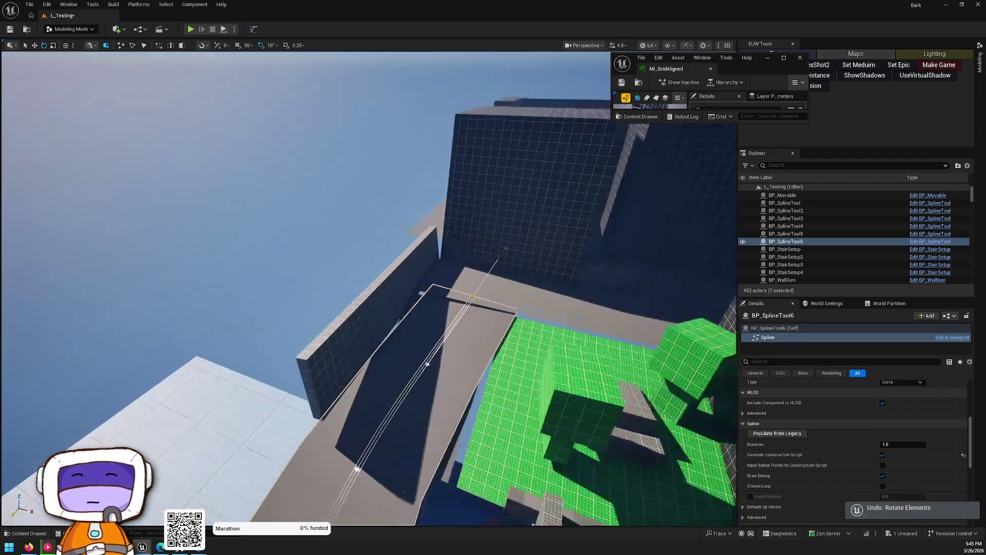
pyautogui.press('f')
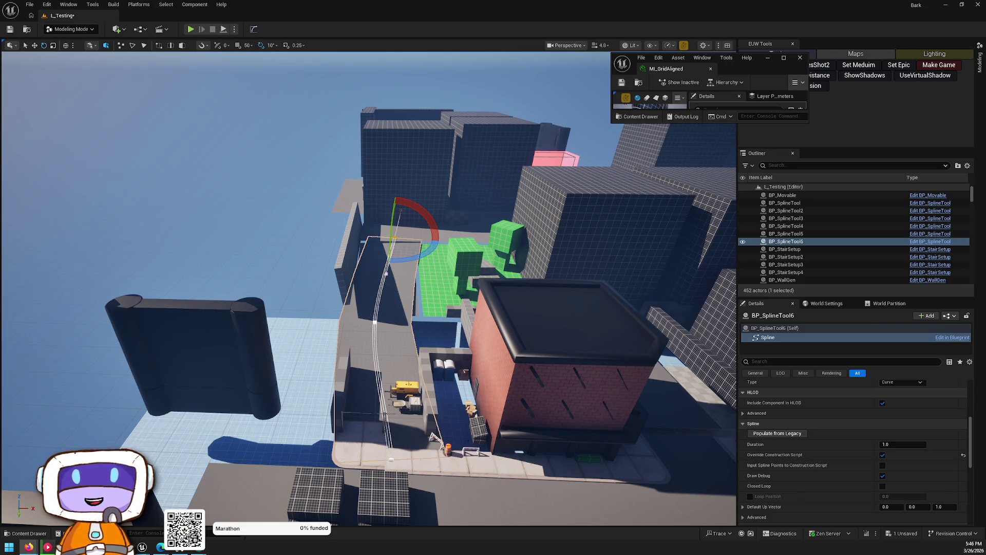
pyautogui.moveTo(360, 257)
pyautogui.mouseDown()
pyautogui.moveTo(360, 226)
pyautogui.moveTo(390, 218)
pyautogui.mouseUp()
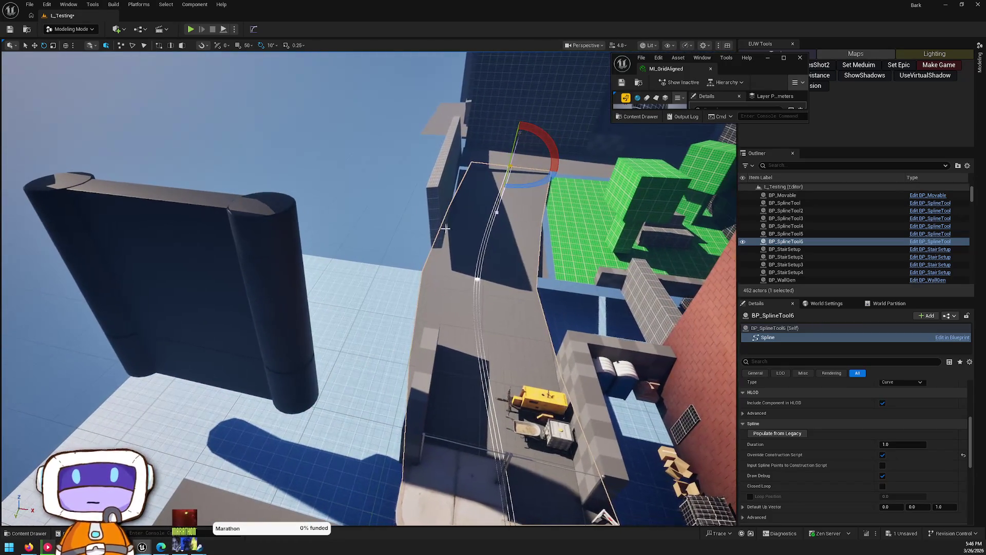
# Step: Rotate CubeGridToolOutput58 10 degrees about Z and deselect it
pyautogui.click(439, 220)
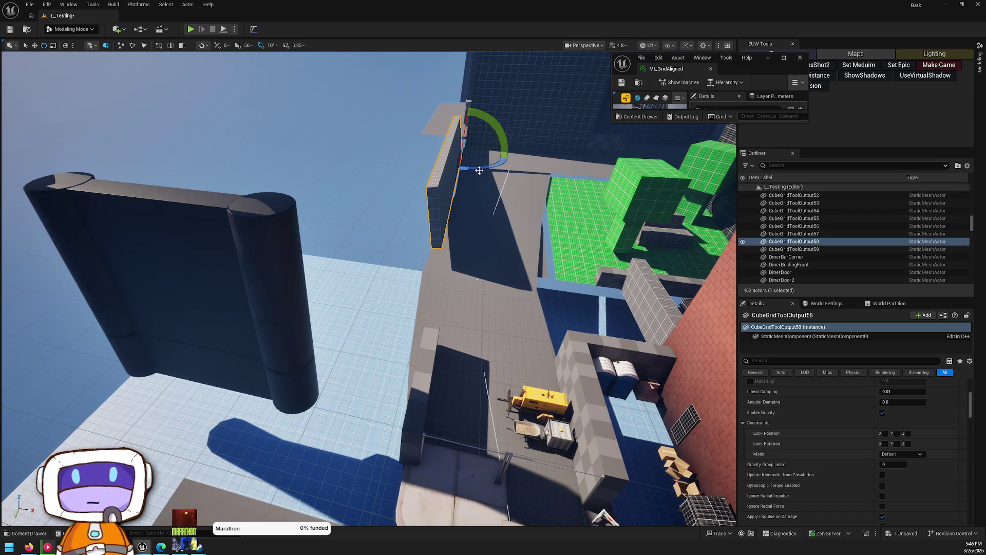
pyautogui.moveTo(478, 170); pyautogui.dragTo(506, 160)
pyautogui.press('Escape')
pyautogui.moveTo(496, 193)
pyautogui.mouseDown()
pyautogui.moveTo(462, 201)
pyautogui.moveTo(424, 162)
pyautogui.moveTo(275, 162)
pyautogui.mouseUp()
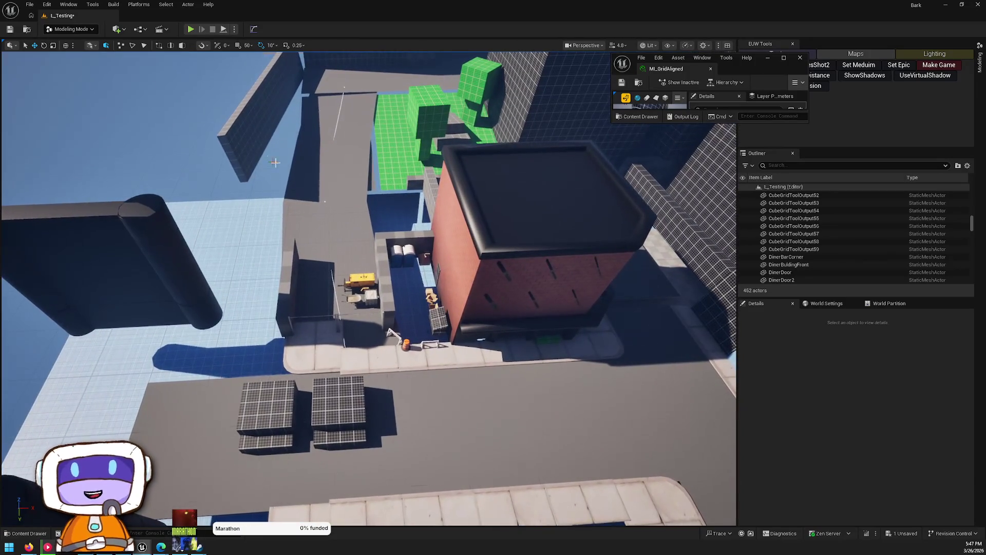
pyautogui.moveTo(343, 282)
pyautogui.mouseDown()
pyautogui.moveTo(342, 267)
pyautogui.moveTo(356, 291)
pyautogui.mouseUp()
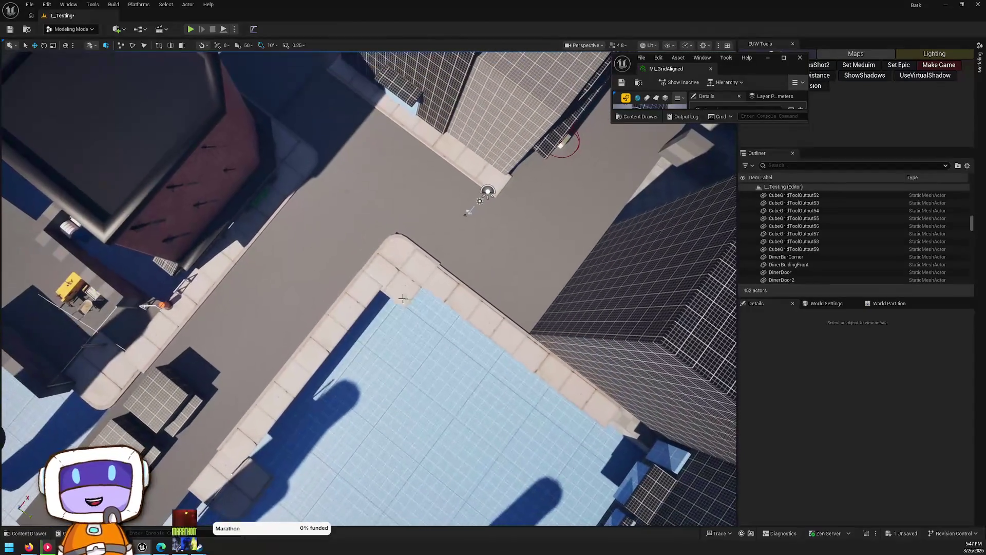
pyautogui.moveTo(472, 196); pyautogui.dragTo(473, 152)
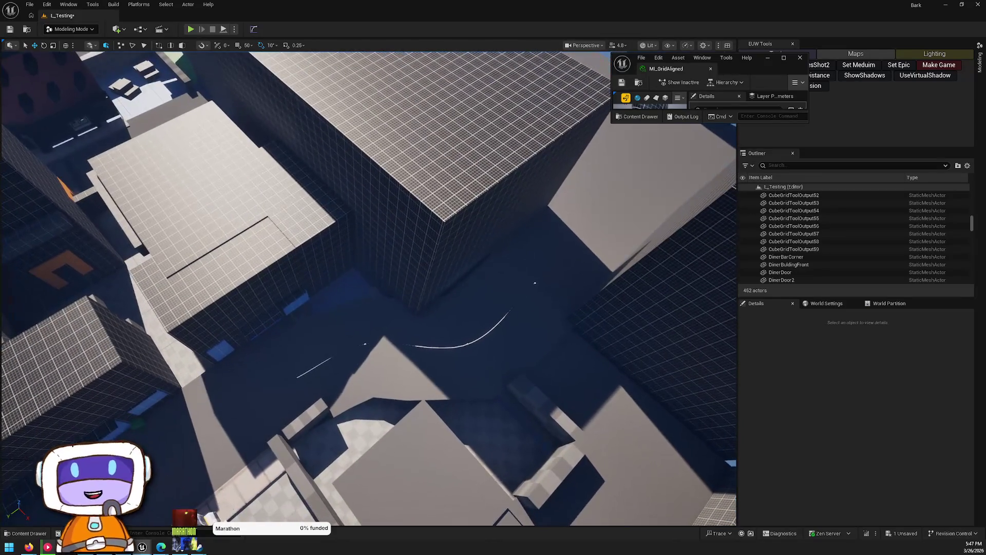
pyautogui.click(437, 298)
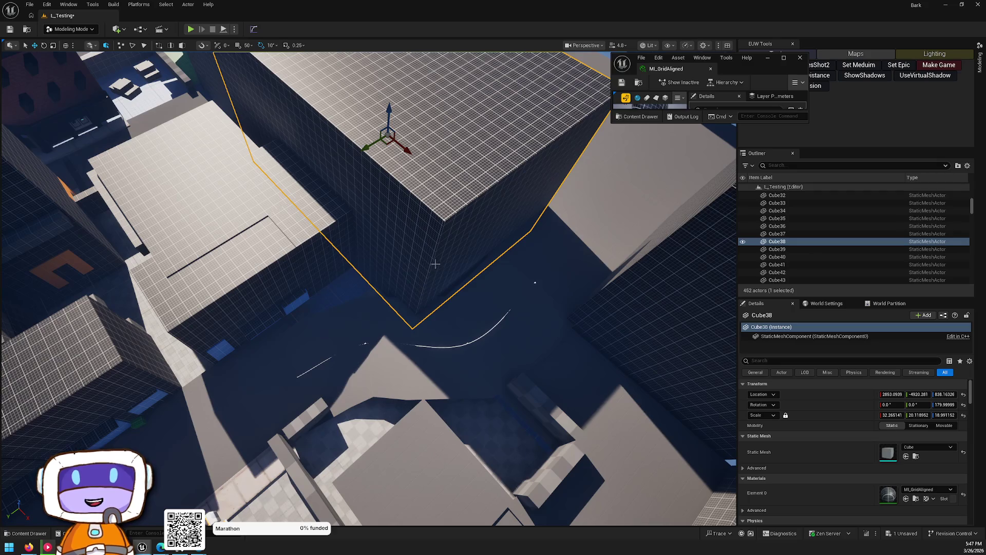
pyautogui.moveTo(368, 288); pyautogui.dragTo(368, 285)
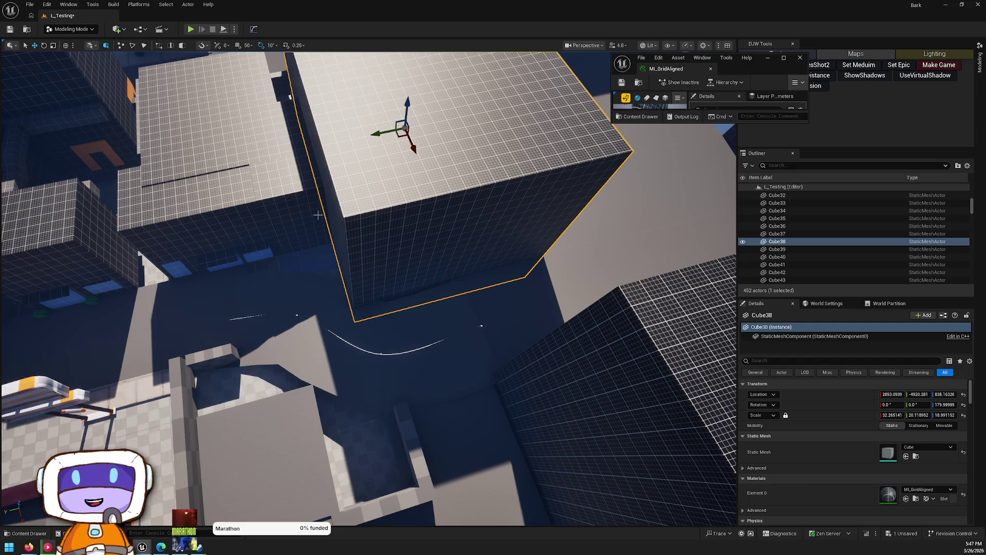
pyautogui.moveTo(368, 285)
pyautogui.mouseDown()
pyautogui.moveTo(349, 290)
pyautogui.moveTo(367, 286)
pyautogui.mouseUp()
pyautogui.moveTo(370, 288)
pyautogui.mouseDown()
pyautogui.moveTo(350, 267)
pyautogui.moveTo(313, 303)
pyautogui.moveTo(272, 316)
pyautogui.mouseUp()
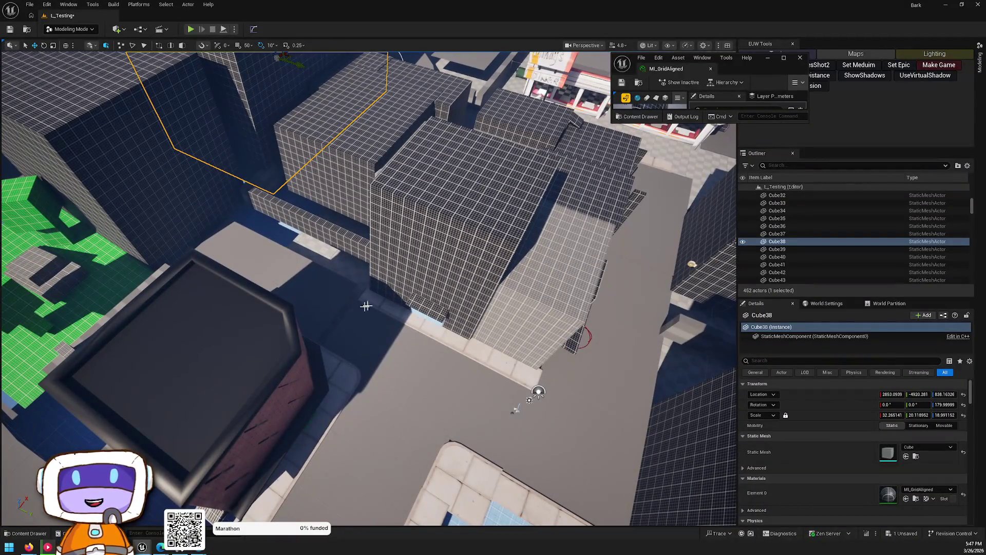
pyautogui.moveTo(526, 203); pyautogui.dragTo(408, 263)
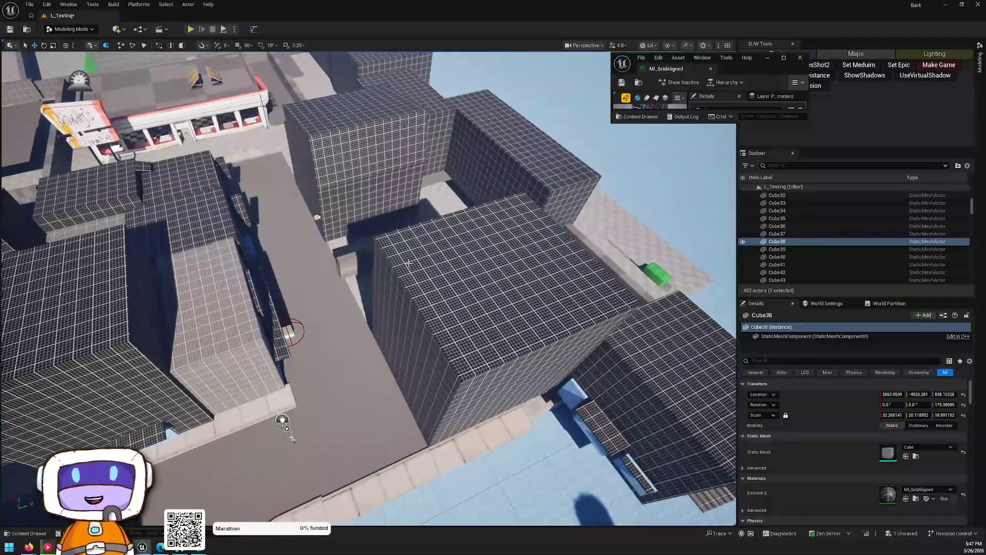
pyautogui.moveTo(284, 421); pyautogui.dragTo(301, 336)
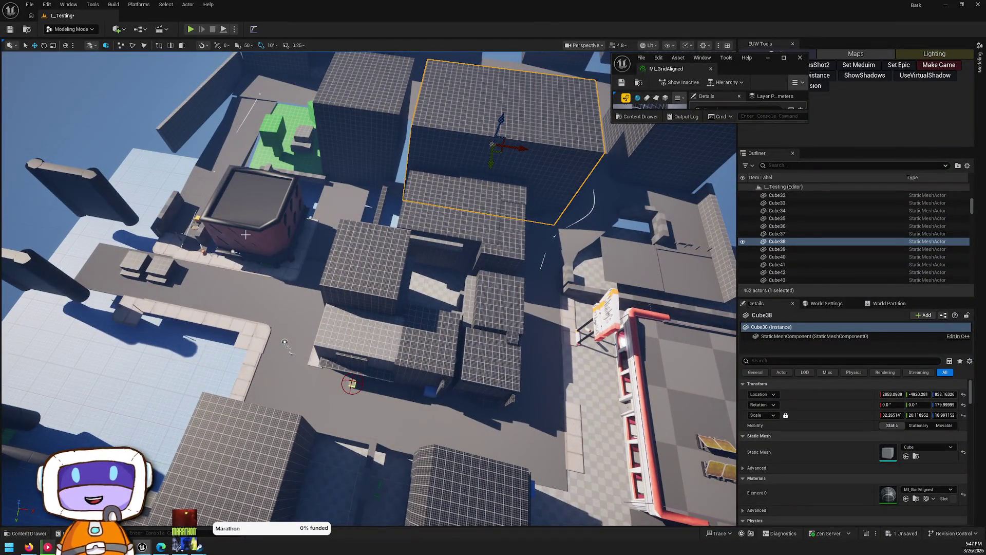
pyautogui.moveTo(296, 453)
pyautogui.mouseDown()
pyautogui.moveTo(349, 195)
pyautogui.moveTo(346, 231)
pyautogui.moveTo(370, 309)
pyautogui.moveTo(410, 267)
pyautogui.moveTo(673, 171)
pyautogui.moveTo(346, 130)
pyautogui.moveTo(427, 301)
pyautogui.mouseUp()
pyautogui.click(339, 149)
# Step: Move the two cubes, crossing bar, leg and green floor along X to about -3334
pyautogui.click(428, 301)
pyautogui.keyDown('ctrl'); pyautogui.click(456, 310); pyautogui.keyUp('ctrl')
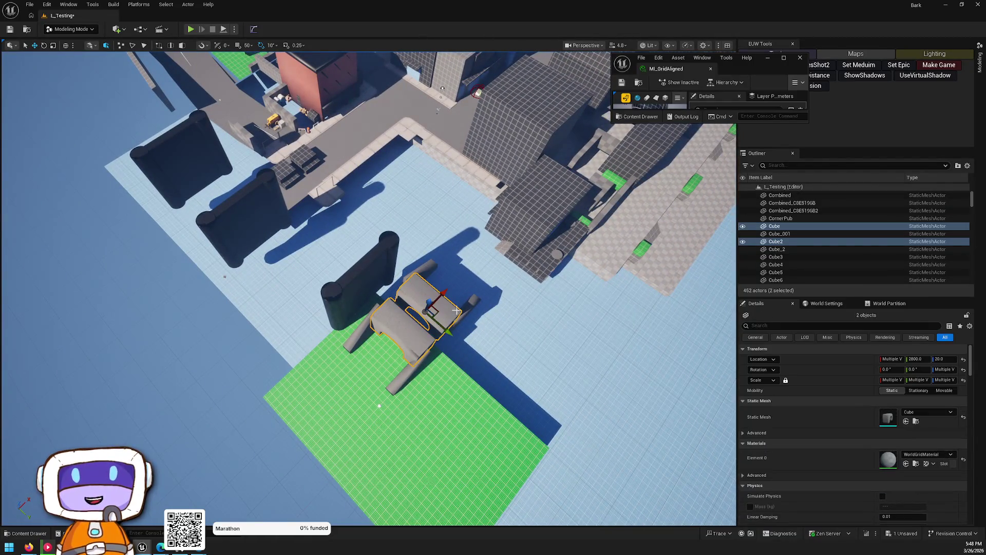
pyautogui.keyDown('ctrl'); pyautogui.click(422, 275); pyautogui.keyUp('ctrl')
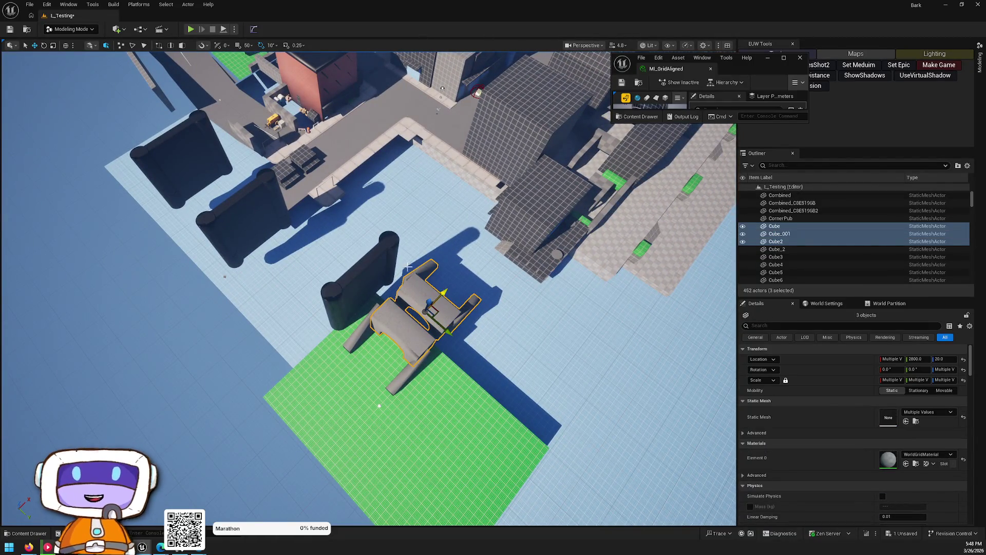
pyautogui.keyDown('ctrl'); pyautogui.click(346, 362); pyautogui.keyUp('ctrl')
pyautogui.keyDown('ctrl'); pyautogui.click(401, 366); pyautogui.keyUp('ctrl')
pyautogui.moveTo(414, 336)
pyautogui.mouseDown()
pyautogui.moveTo(198, 313)
pyautogui.moveTo(87, 200)
pyautogui.moveTo(121, 187)
pyautogui.moveTo(237, 221)
pyautogui.mouseUp()
pyautogui.moveTo(388, 359)
pyautogui.mouseDown()
pyautogui.moveTo(505, 436)
pyautogui.moveTo(277, 345)
pyautogui.moveTo(272, 354)
pyautogui.moveTo(272, 334)
pyautogui.moveTo(319, 251)
pyautogui.moveTo(455, 156)
pyautogui.mouseUp()
pyautogui.click(376, 388)
pyautogui.press('Escape')
# Step: Delete curb pieces SideWalkLongSingle6 and SideWalkLongSingle7
pyautogui.moveTo(452, 245); pyautogui.dragTo(479, 198)
pyautogui.click(478, 198)
pyautogui.press('Delete')
pyautogui.moveTo(437, 144); pyautogui.dragTo(538, 320)
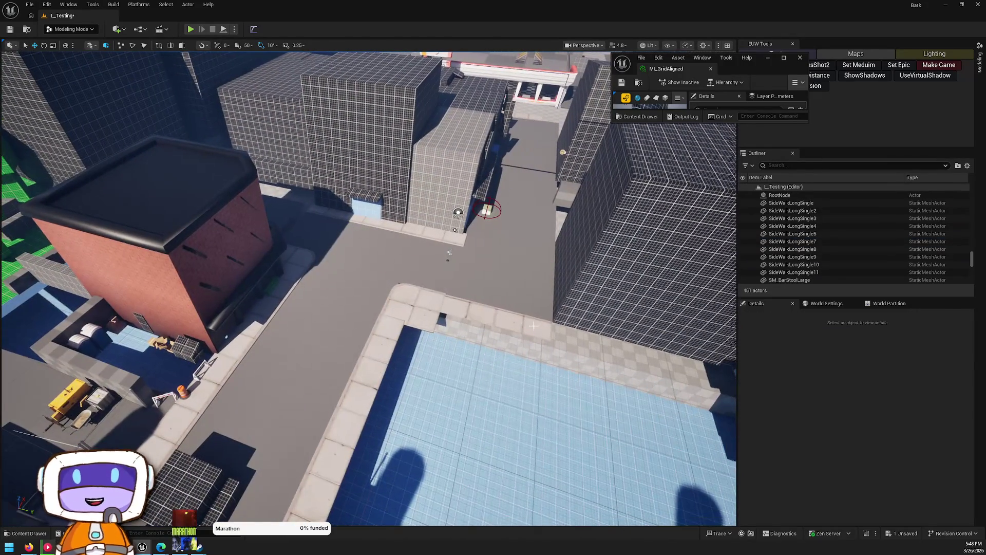
pyautogui.click(555, 340)
pyautogui.press('Delete')
# Step: Widen floor slab Rectangle49 to an X scale of 1.29
pyautogui.click(455, 254)
pyautogui.moveTo(455, 254)
pyautogui.mouseDown()
pyautogui.moveTo(464, 244)
pyautogui.moveTo(537, 395)
pyautogui.moveTo(519, 336)
pyautogui.moveTo(516, 346)
pyautogui.mouseUp()
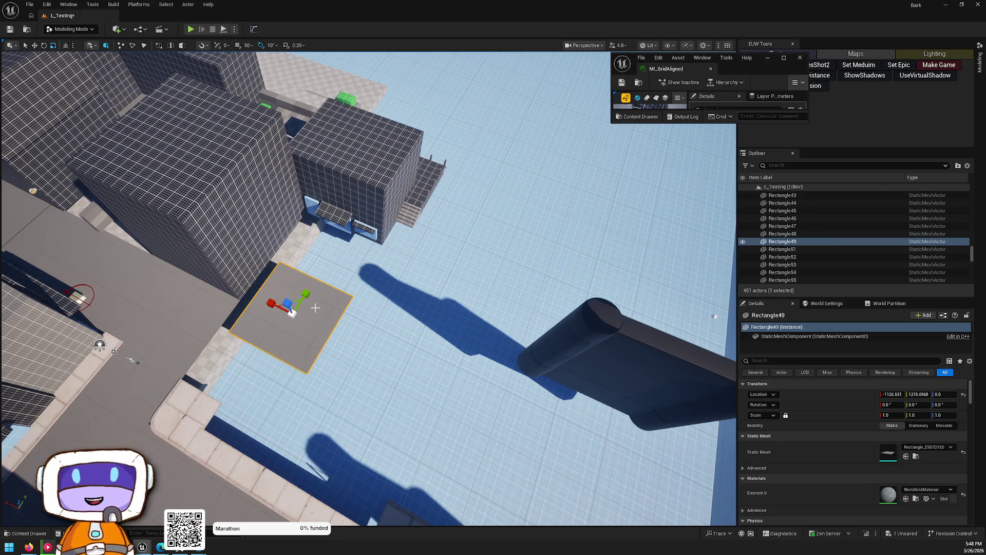
pyautogui.moveTo(312, 292); pyautogui.dragTo(365, 315)
pyautogui.moveTo(291, 270); pyautogui.dragTo(291, 259)
pyautogui.press('Escape')
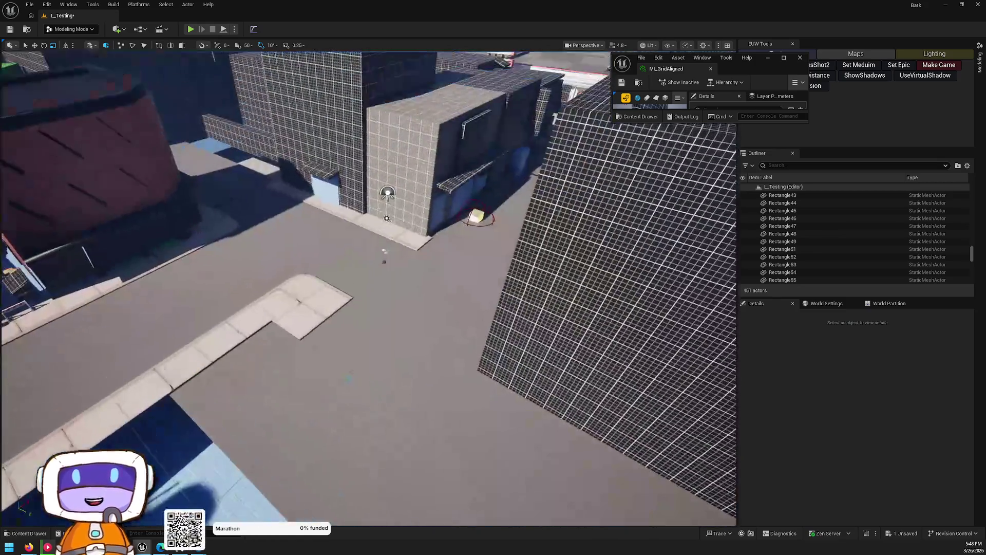
pyautogui.moveTo(368, 287)
pyautogui.mouseDown()
pyautogui.moveTo(344, 257)
pyautogui.moveTo(344, 287)
pyautogui.moveTo(300, 232)
pyautogui.moveTo(417, 284)
pyautogui.moveTo(427, 295)
pyautogui.moveTo(393, 322)
pyautogui.mouseUp()
pyautogui.click(300, 231)
pyautogui.press('Escape')
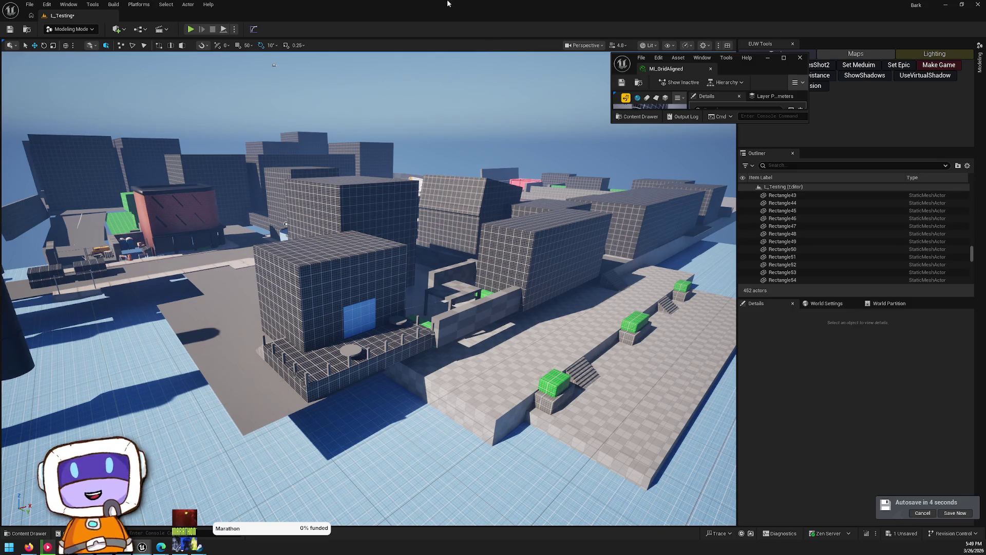
pyautogui.click(948, 514)
pyautogui.click(553, 358)
pyautogui.moveTo(555, 358)
pyautogui.mouseDown()
pyautogui.moveTo(534, 354)
pyautogui.moveTo(513, 370)
pyautogui.moveTo(519, 359)
pyautogui.moveTo(523, 390)
pyautogui.moveTo(530, 380)
pyautogui.mouseUp()
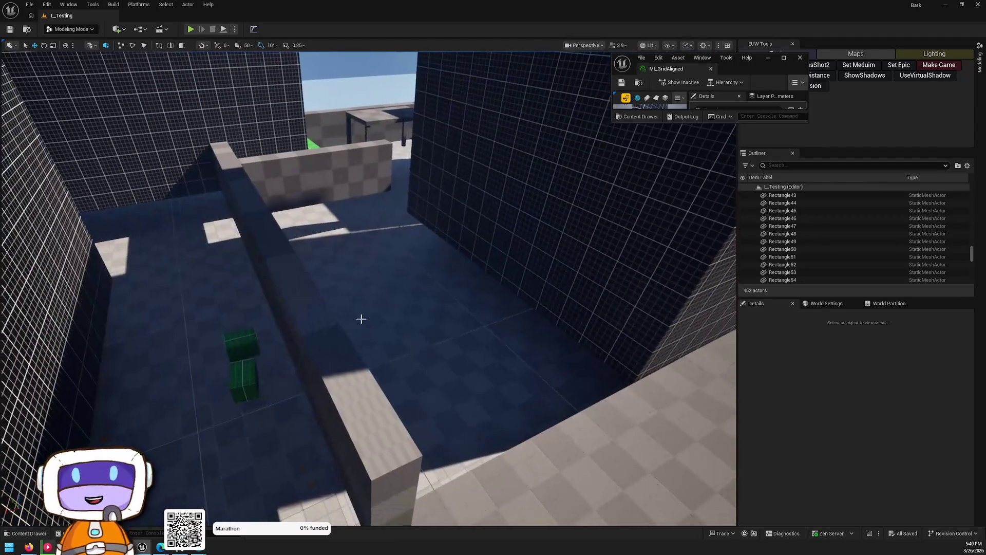
pyautogui.click(421, 292)
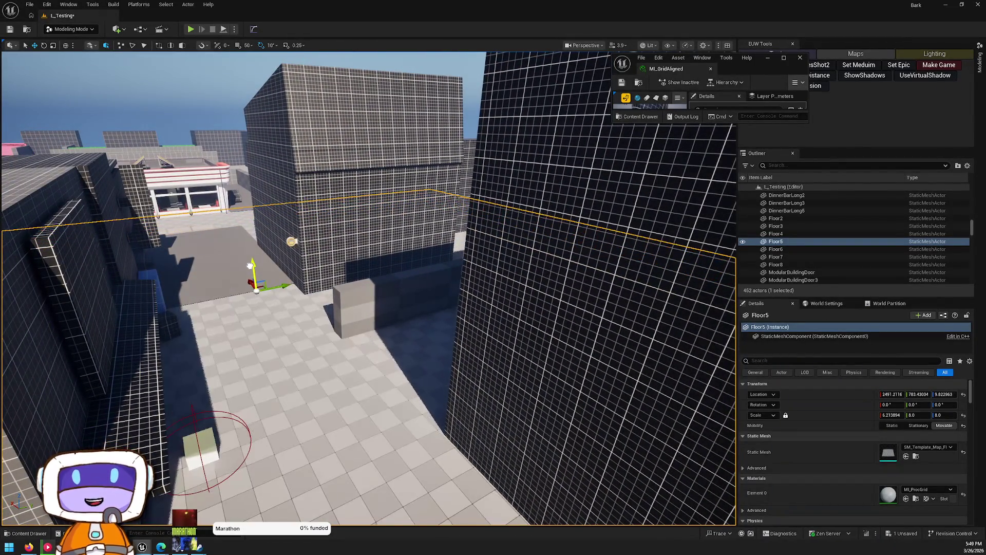
pyautogui.press('Escape')
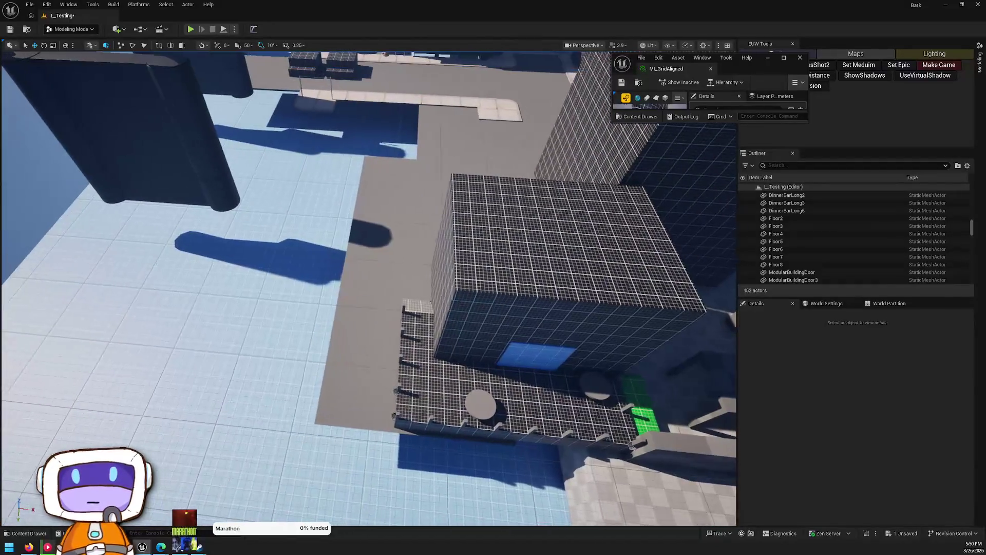
pyautogui.moveTo(466, 267)
pyautogui.mouseDown()
pyautogui.moveTo(465, 234)
pyautogui.moveTo(466, 298)
pyautogui.mouseUp()
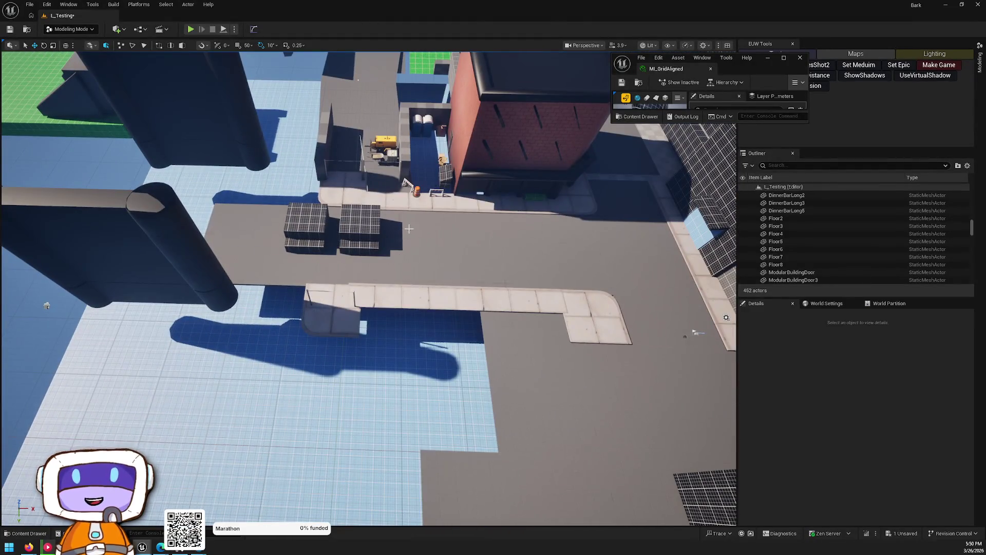
pyautogui.moveTo(409, 229); pyautogui.dragTo(395, 177)
# Step: Alt-drag BP_SplineTool6 to create a copy, BP_SplineTool7
pyautogui.click(437, 173)
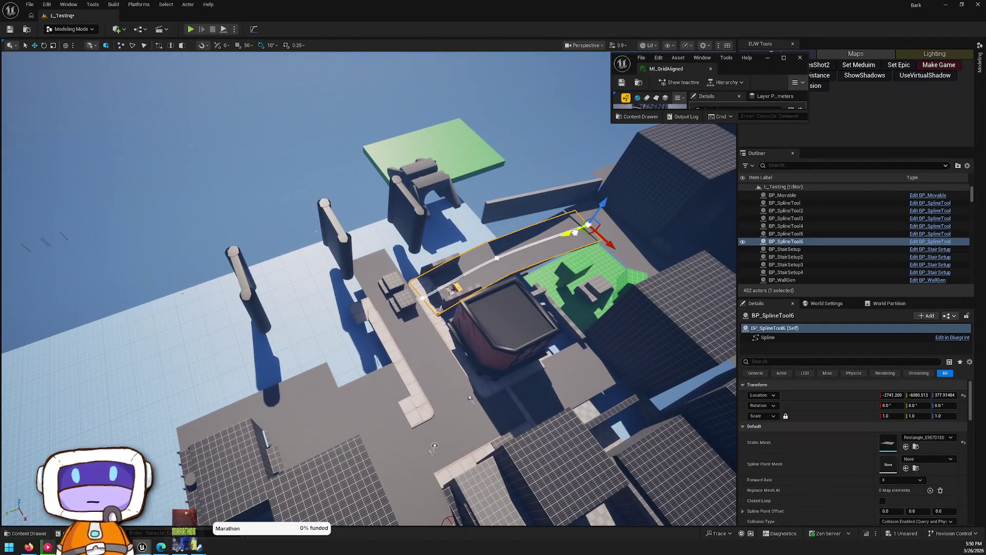
pyautogui.moveTo(574, 232); pyautogui.dragTo(240, 339)
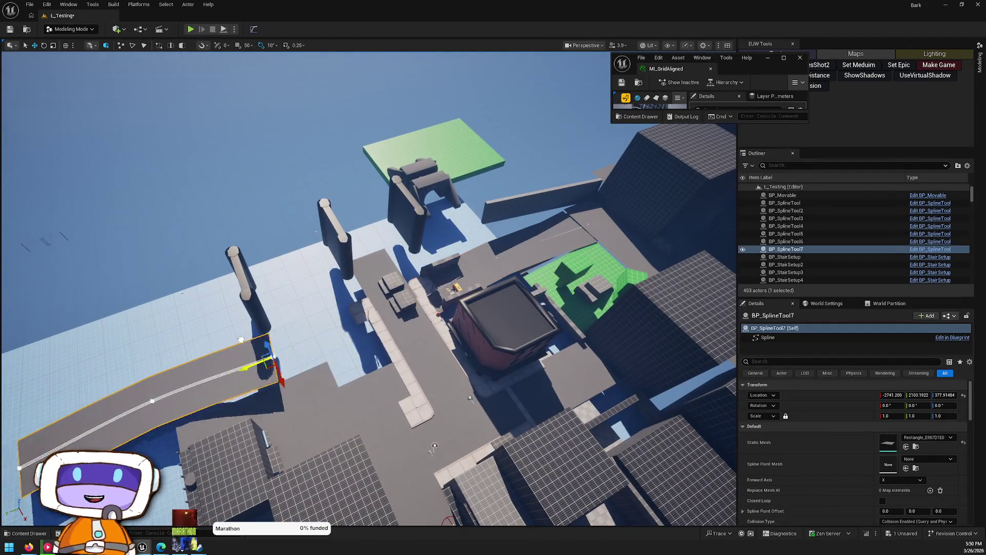
pyautogui.press('f')
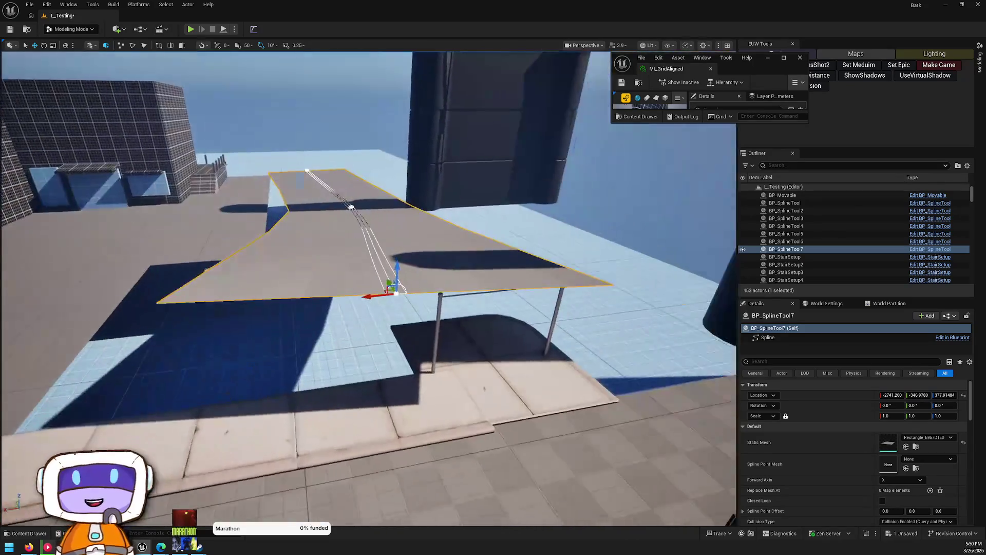
pyautogui.moveTo(587, 282); pyautogui.dragTo(587, 282)
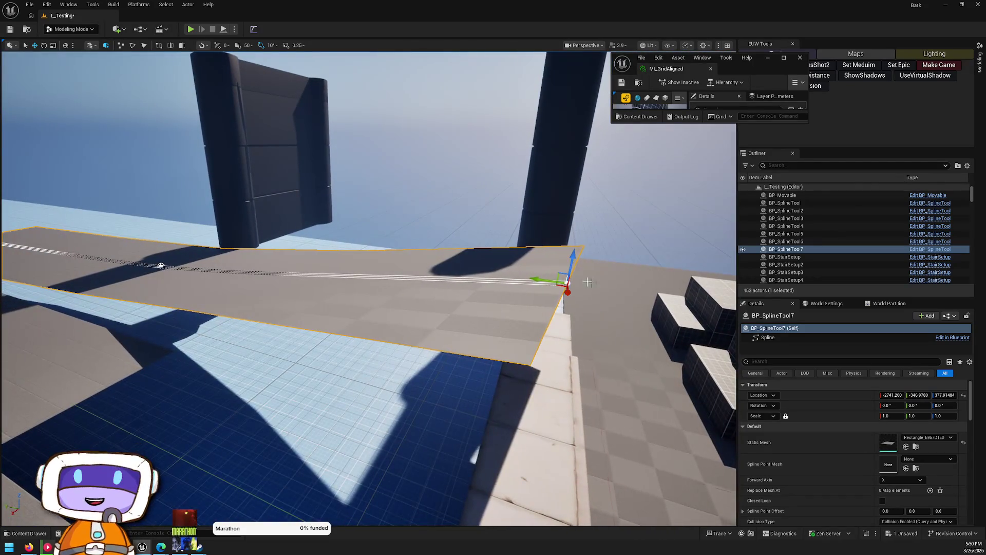
# Step: Lower the copy's end spline point and rotate it to curve the ramp between the pillars
pyautogui.click(569, 282)
pyautogui.moveTo(566, 286)
pyautogui.mouseDown()
pyautogui.moveTo(599, 342)
pyautogui.moveTo(590, 398)
pyautogui.moveTo(589, 360)
pyautogui.mouseUp()
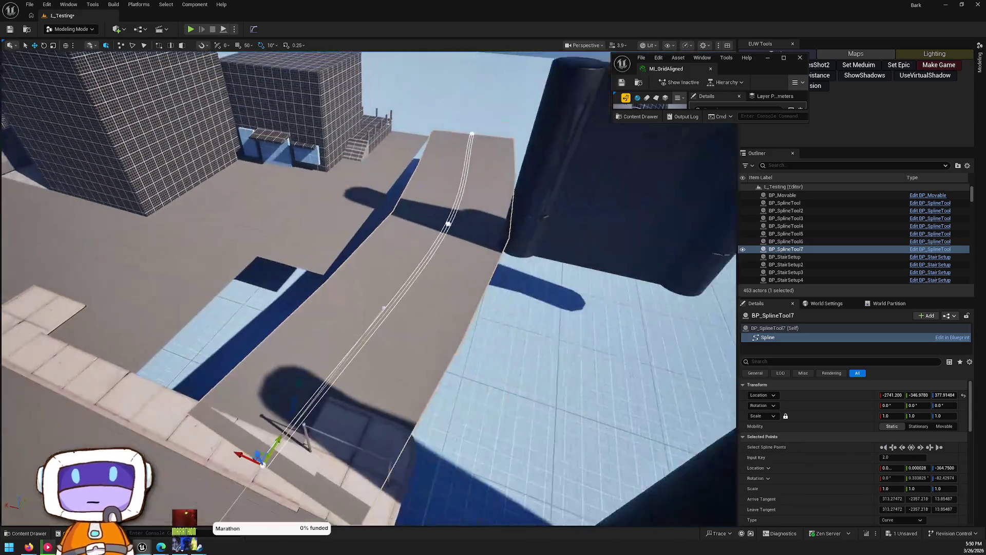
pyautogui.moveTo(425, 375); pyautogui.dragTo(425, 375)
pyautogui.press('e')
pyautogui.moveTo(378, 407)
pyautogui.mouseDown()
pyautogui.moveTo(359, 406)
pyautogui.moveTo(389, 397)
pyautogui.mouseUp()
pyautogui.click(455, 208)
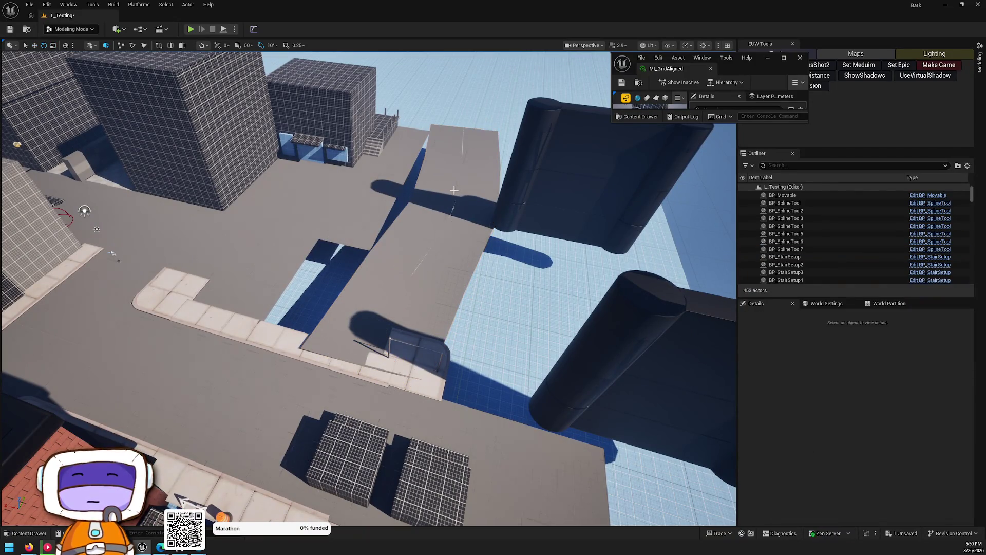
pyautogui.click(453, 207)
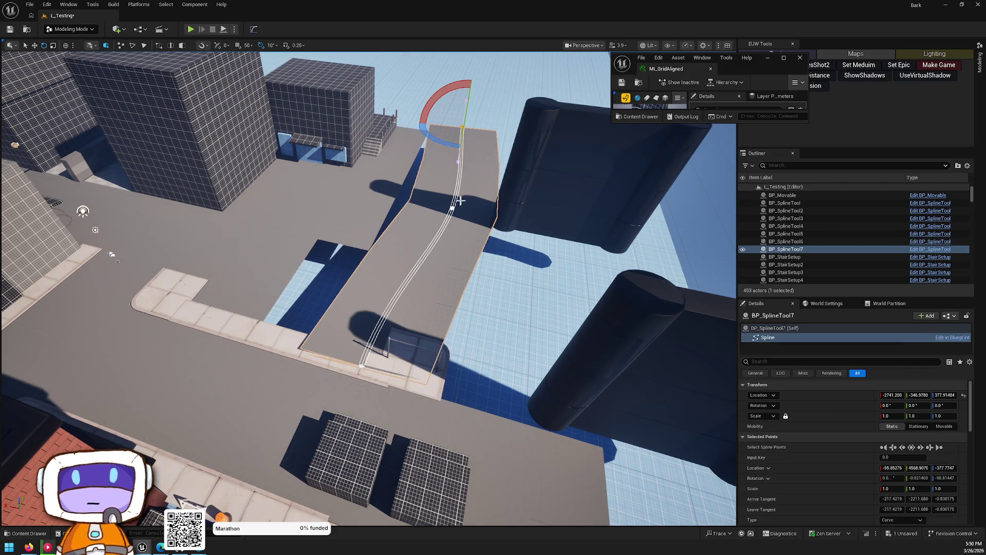
pyautogui.click(452, 208)
pyautogui.press('w')
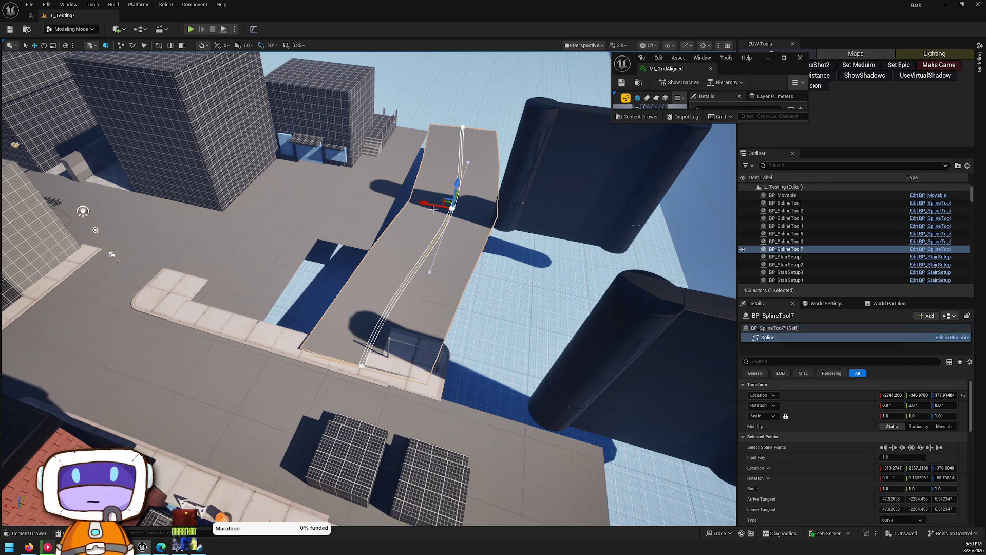
pyautogui.click(533, 201)
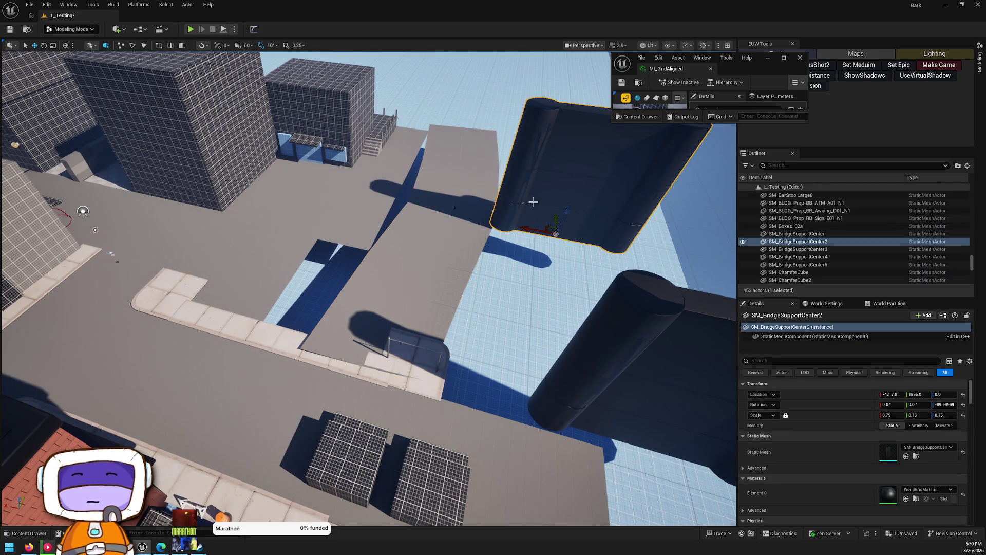
# Step: Select SM_BridgeSupportCenter3 and the lower support, then shift both along X to -4752.652
pyautogui.click(646, 396)
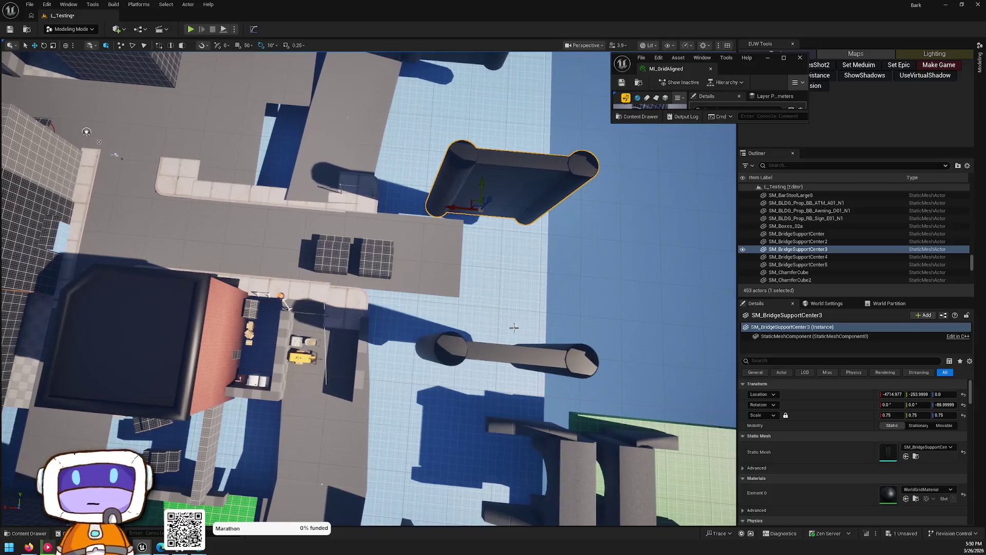
pyautogui.moveTo(442, 181); pyautogui.dragTo(435, 331)
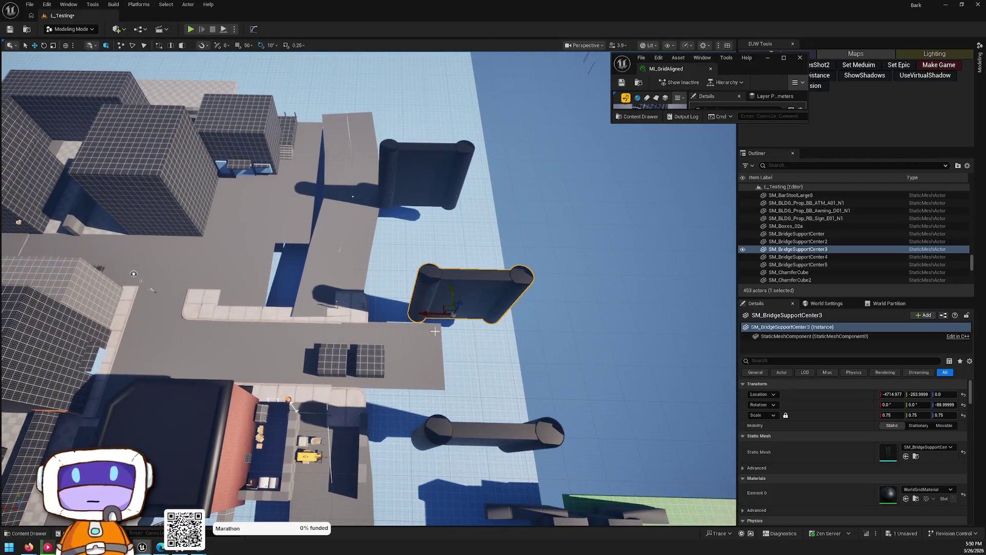
pyautogui.keyDown('ctrl'); pyautogui.click(436, 427); pyautogui.keyUp('ctrl')
pyautogui.moveTo(437, 438); pyautogui.dragTo(394, 443)
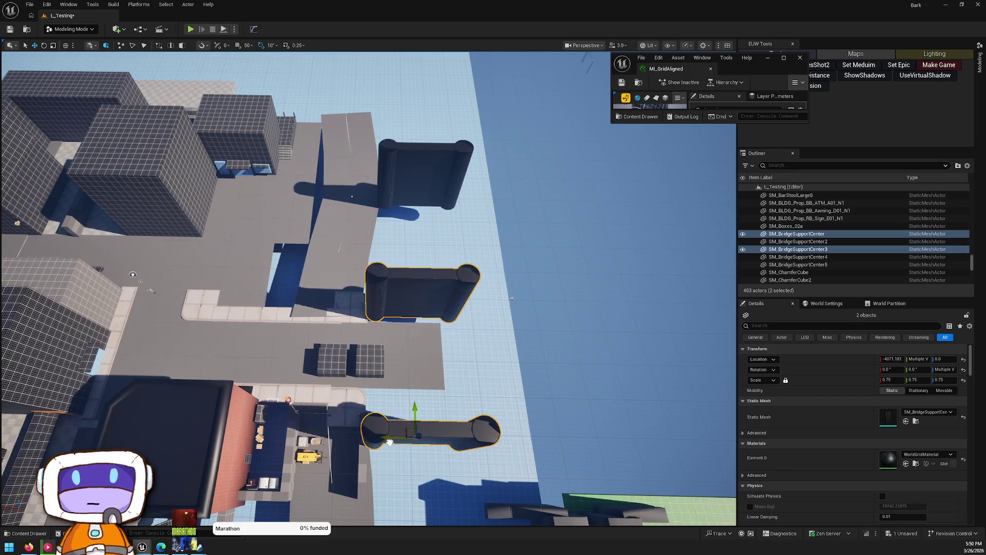
# Step: Rise to a level overview and select the pink CubeGridToolOutput46 box
pyautogui.moveTo(441, 278); pyautogui.dragTo(442, 319)
pyautogui.moveTo(340, 246)
pyautogui.mouseDown()
pyautogui.moveTo(388, 265)
pyautogui.moveTo(392, 256)
pyautogui.mouseUp()
pyautogui.click(392, 255)
pyautogui.scroll(-10, 625, 279)
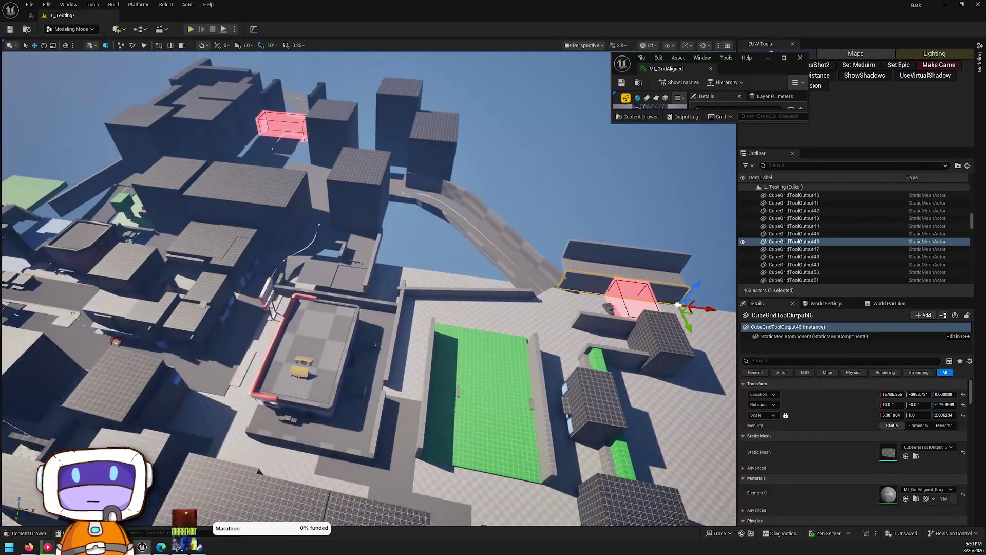
# Step: Duplicate the grid wall piece and rotate the copy about 80 degrees
pyautogui.hotkey('ctrl', 'v')
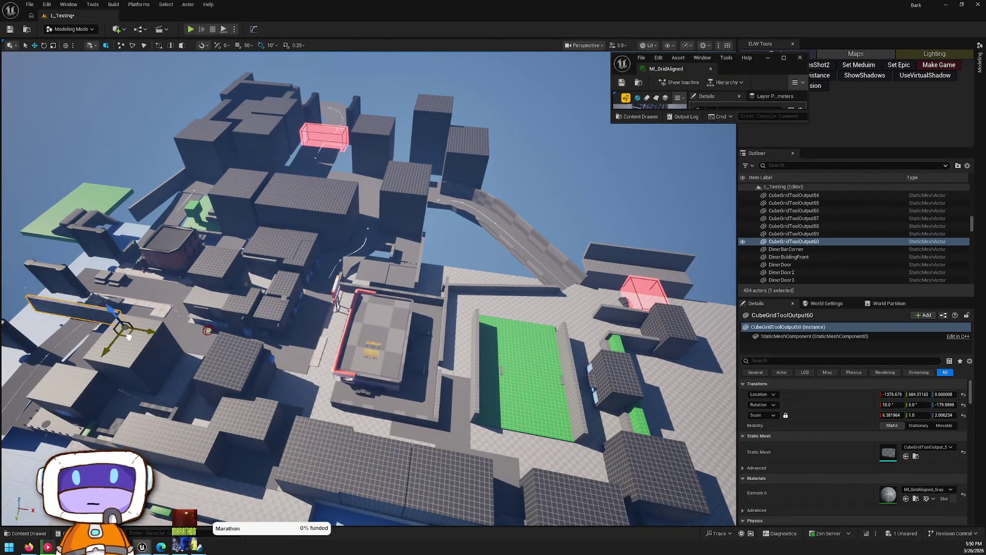
pyautogui.press('f')
pyautogui.press('e')
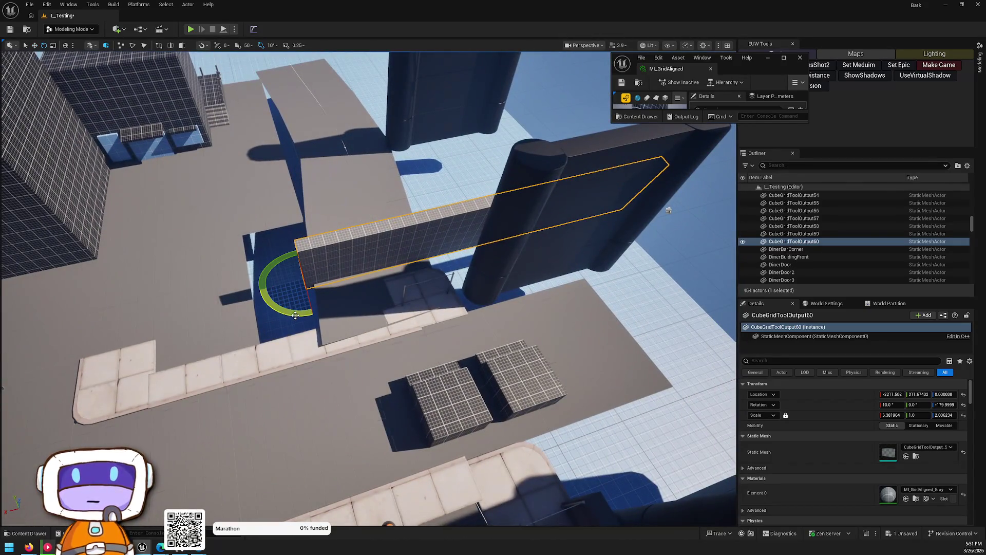
pyautogui.moveTo(295, 315)
pyautogui.mouseDown()
pyautogui.moveTo(308, 286)
pyautogui.moveTo(334, 286)
pyautogui.mouseUp()
pyautogui.press('w')
pyautogui.scroll(3, 298, 244)
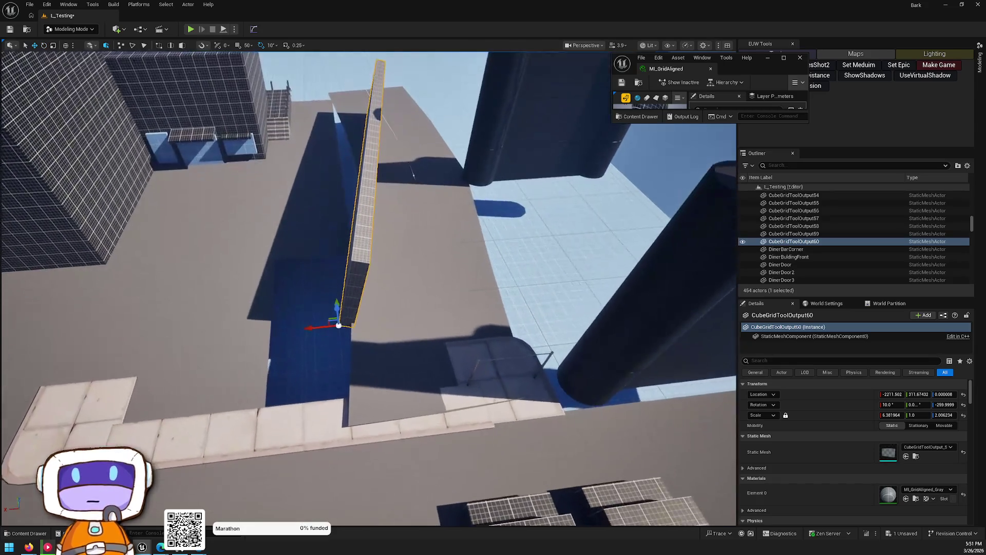
# Step: Move the new grid wall into place beside the ramp
pyautogui.click(317, 307)
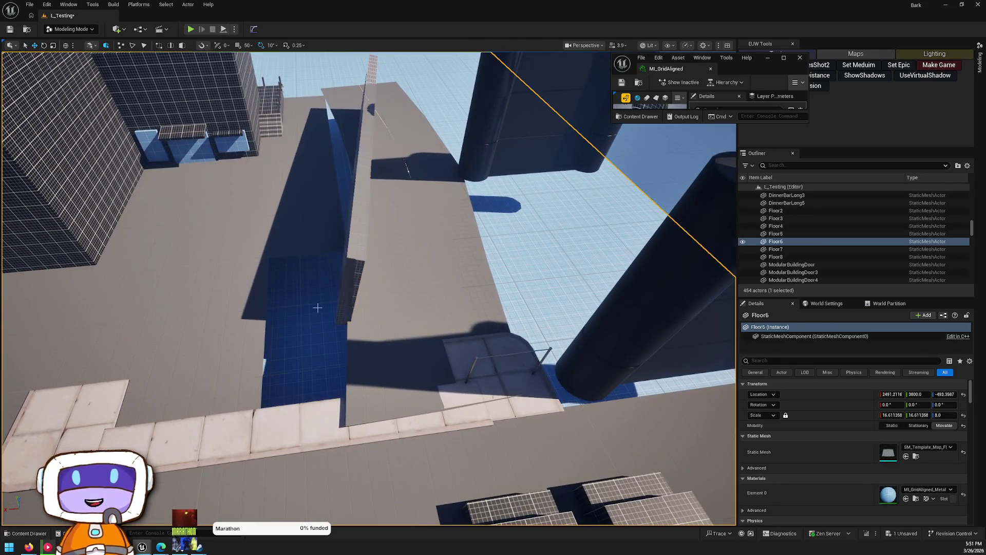
pyautogui.click(350, 289)
pyautogui.moveTo(326, 317)
pyautogui.mouseDown()
pyautogui.moveTo(380, 311)
pyautogui.moveTo(534, 398)
pyautogui.moveTo(505, 399)
pyautogui.moveTo(434, 455)
pyautogui.moveTo(352, 379)
pyautogui.moveTo(361, 425)
pyautogui.mouseUp()
pyautogui.moveTo(353, 126)
pyautogui.mouseDown()
pyautogui.moveTo(352, 298)
pyautogui.moveTo(352, 231)
pyautogui.moveTo(399, 255)
pyautogui.moveTo(364, 209)
pyautogui.moveTo(411, 287)
pyautogui.moveTo(488, 368)
pyautogui.moveTo(525, 386)
pyautogui.mouseUp()
pyautogui.moveTo(517, 328)
pyautogui.mouseDown()
pyautogui.moveTo(463, 308)
pyautogui.moveTo(395, 309)
pyautogui.mouseUp()
pyautogui.moveTo(451, 354); pyautogui.dragTo(450, 354)
pyautogui.moveTo(443, 494)
pyautogui.mouseDown()
pyautogui.moveTo(447, 453)
pyautogui.moveTo(441, 461)
pyautogui.moveTo(270, 341)
pyautogui.moveTo(291, 354)
pyautogui.moveTo(211, 362)
pyautogui.moveTo(424, 355)
pyautogui.mouseUp()
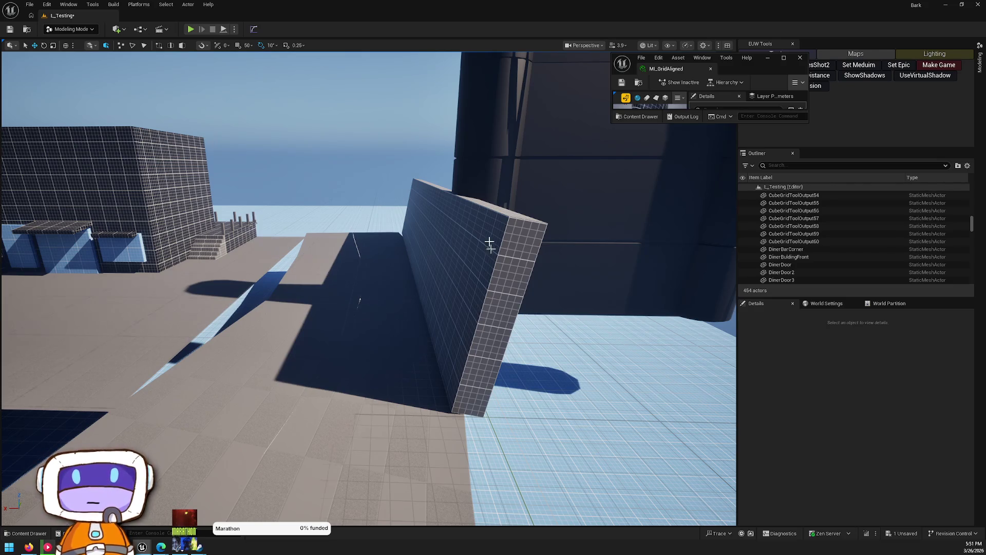
# Step: Alt-drag a copy of the thin wall upward and lay it flat at 90° as a platform
pyautogui.moveTo(359, 300)
pyautogui.mouseDown()
pyautogui.moveTo(343, 328)
pyautogui.moveTo(402, 327)
pyautogui.mouseUp()
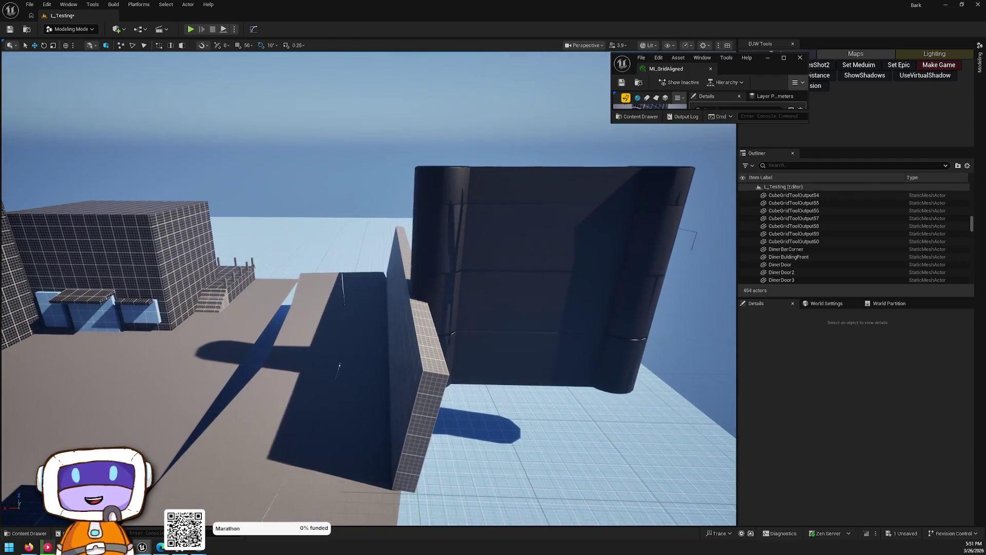
pyautogui.click(403, 327)
pyautogui.moveTo(395, 468)
pyautogui.mouseDown()
pyautogui.moveTo(402, 274)
pyautogui.moveTo(370, 257)
pyautogui.moveTo(391, 305)
pyautogui.mouseUp()
pyautogui.press('e')
pyautogui.press('w')
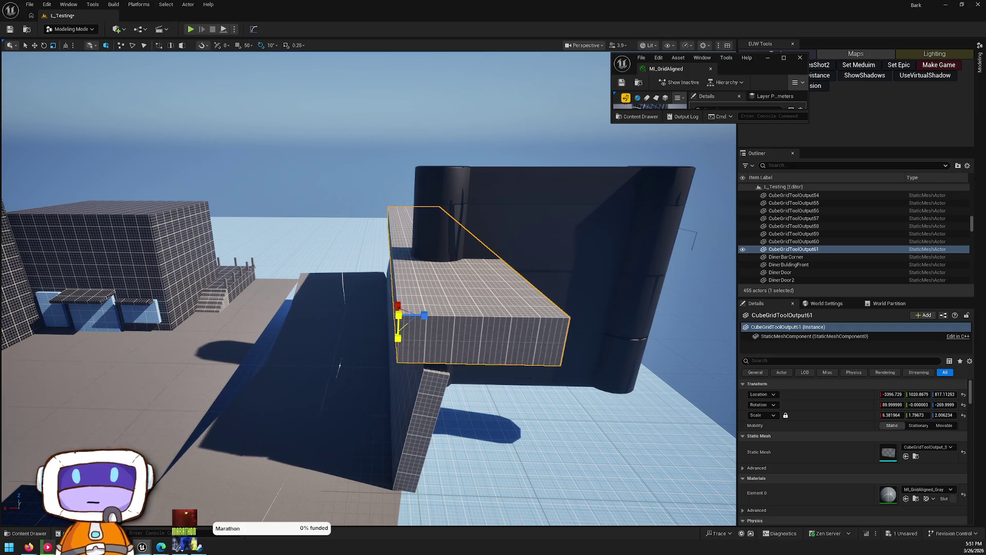
# Step: Alt-drag CubeGridToolOutput60 on the rooftops into new wall CubeGridToolOutput62 at Z -481.1849
pyautogui.press('Escape')
pyautogui.moveTo(296, 402)
pyautogui.mouseDown()
pyautogui.moveTo(220, 269)
pyautogui.moveTo(504, 336)
pyautogui.moveTo(31, 342)
pyautogui.moveTo(67, 321)
pyautogui.moveTo(684, 466)
pyautogui.mouseUp()
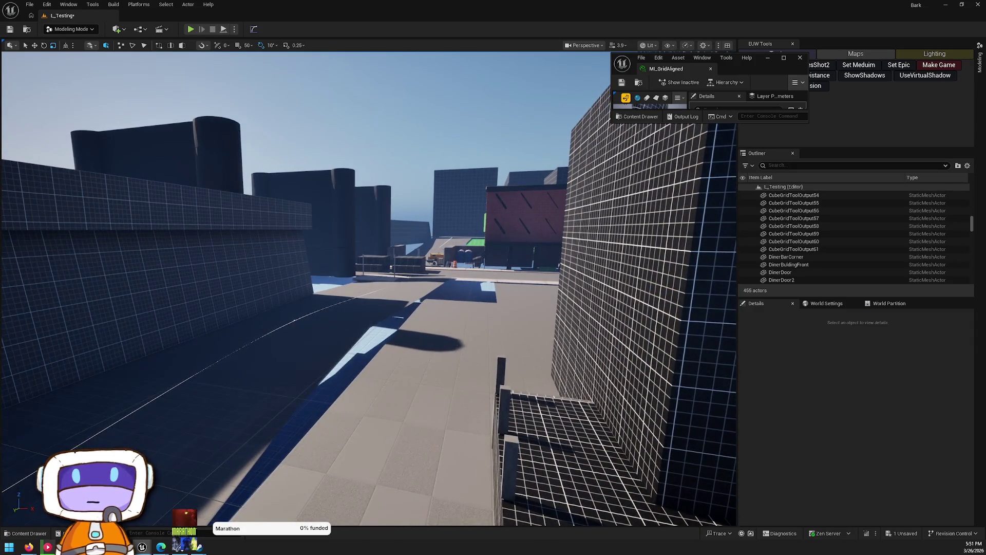
pyautogui.moveTo(481, 314)
pyautogui.mouseDown()
pyautogui.moveTo(470, 314)
pyautogui.moveTo(440, 271)
pyautogui.mouseUp()
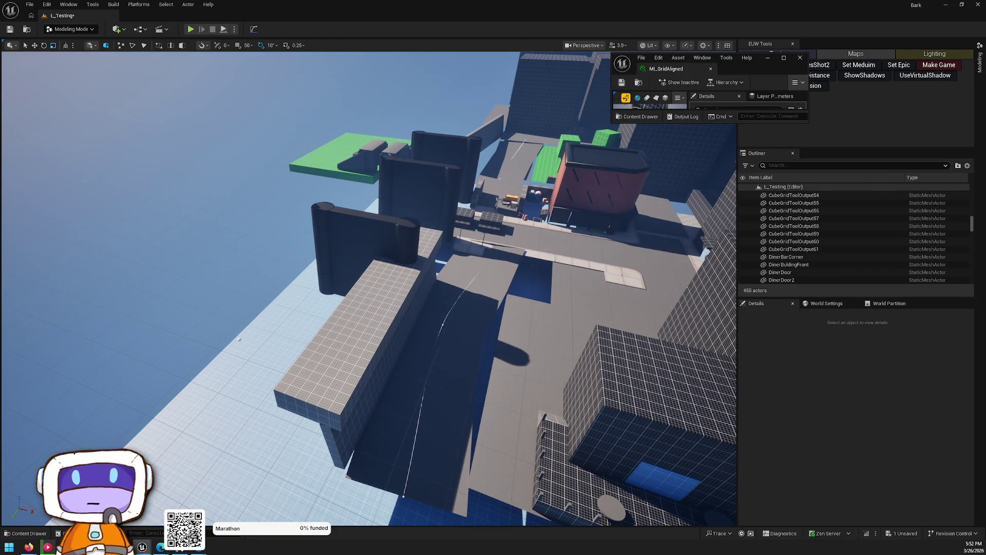
pyautogui.moveTo(214, 383); pyautogui.dragTo(213, 383)
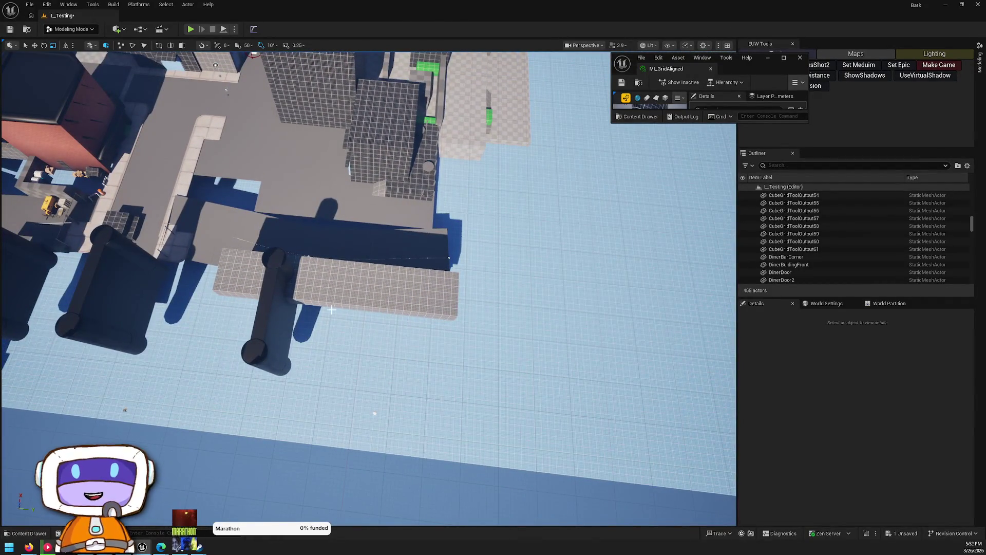
pyautogui.moveTo(451, 391); pyautogui.dragTo(451, 391)
pyautogui.moveTo(302, 304); pyautogui.dragTo(302, 303)
pyautogui.click(295, 241)
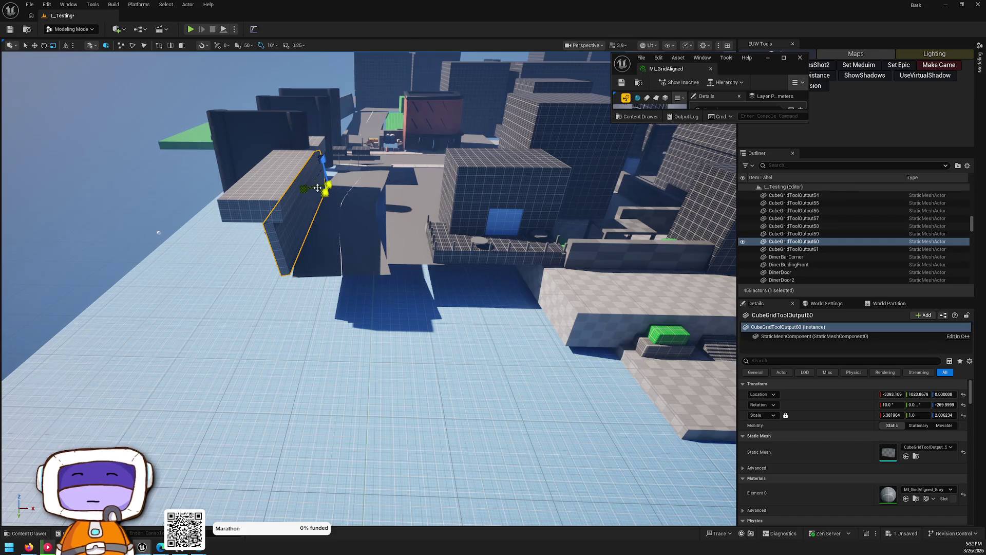
pyautogui.moveTo(334, 189)
pyautogui.mouseDown()
pyautogui.moveTo(521, 275)
pyautogui.moveTo(550, 260)
pyautogui.moveTo(565, 281)
pyautogui.moveTo(583, 273)
pyautogui.moveTo(570, 295)
pyautogui.moveTo(581, 281)
pyautogui.moveTo(577, 303)
pyautogui.moveTo(564, 287)
pyautogui.moveTo(563, 236)
pyautogui.moveTo(545, 226)
pyautogui.moveTo(519, 262)
pyautogui.moveTo(392, 347)
pyautogui.mouseUp()
pyautogui.press('e')
pyautogui.press('Escape')
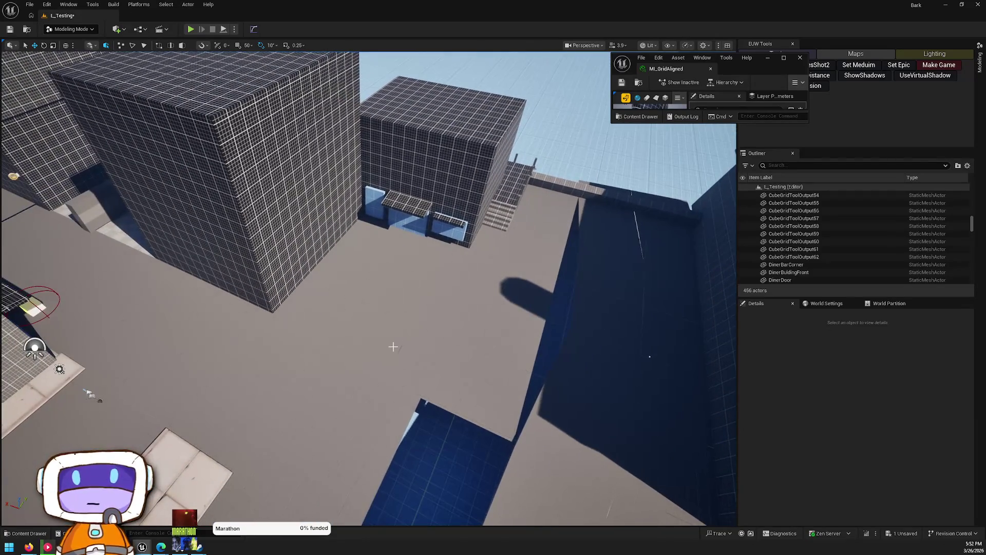
# Step: Bend the BP_SplineTool7 ramp by dragging a mid-spline point, then pick the stacked cube pair
pyautogui.click(639, 356)
pyautogui.click(632, 191)
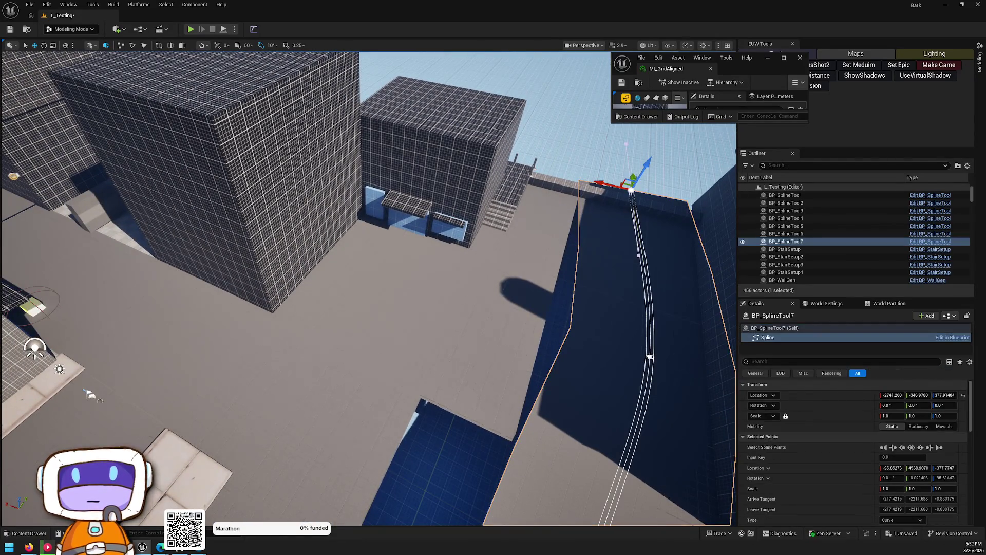
pyautogui.click(650, 356)
pyautogui.moveTo(606, 343)
pyautogui.mouseDown()
pyautogui.moveTo(575, 333)
pyautogui.moveTo(604, 347)
pyautogui.moveTo(622, 493)
pyautogui.mouseUp()
pyautogui.click(604, 347)
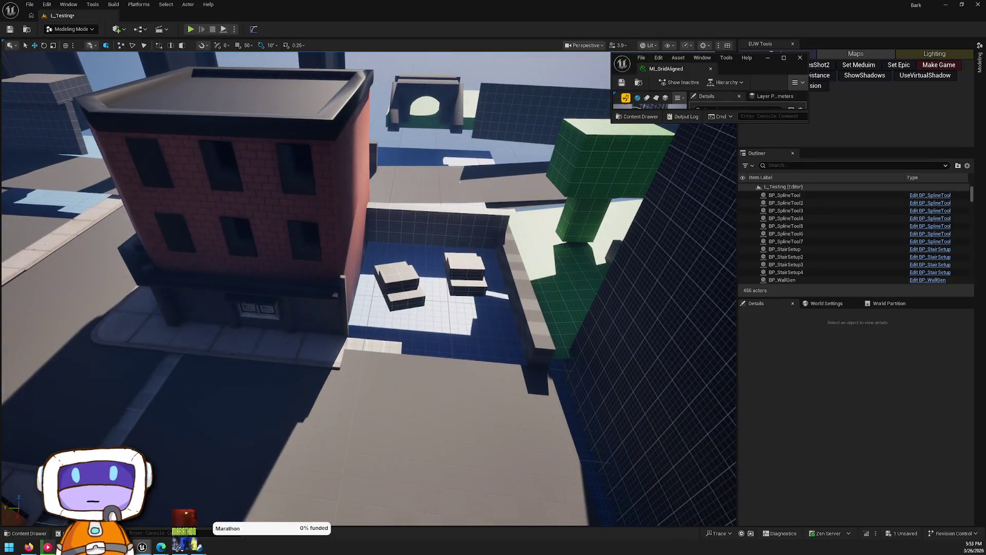
pyautogui.click(404, 276)
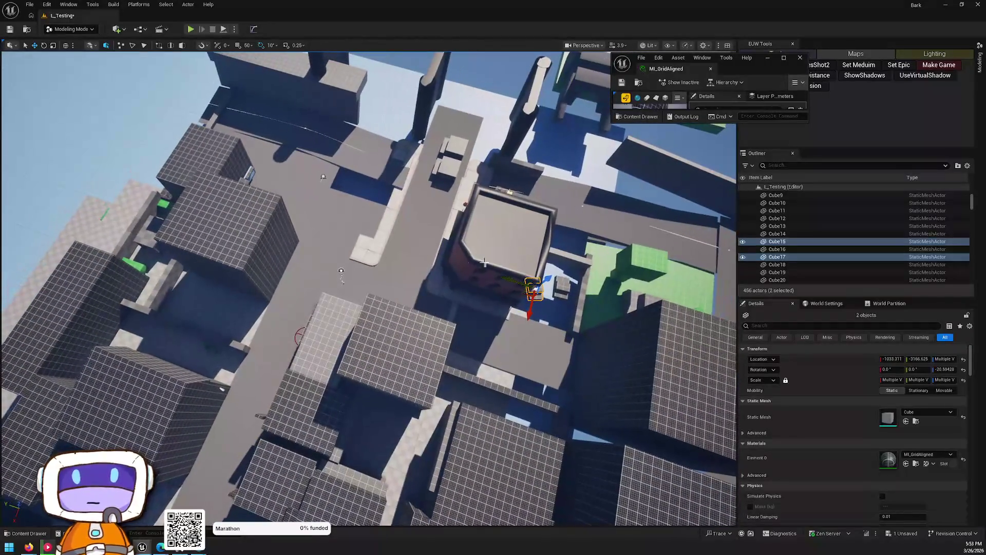
# Step: Alt-drag a copy of the stacked cubes and position it on the open floor
pyautogui.moveTo(524, 294)
pyautogui.mouseDown()
pyautogui.moveTo(528, 286)
pyautogui.moveTo(271, 187)
pyautogui.mouseUp()
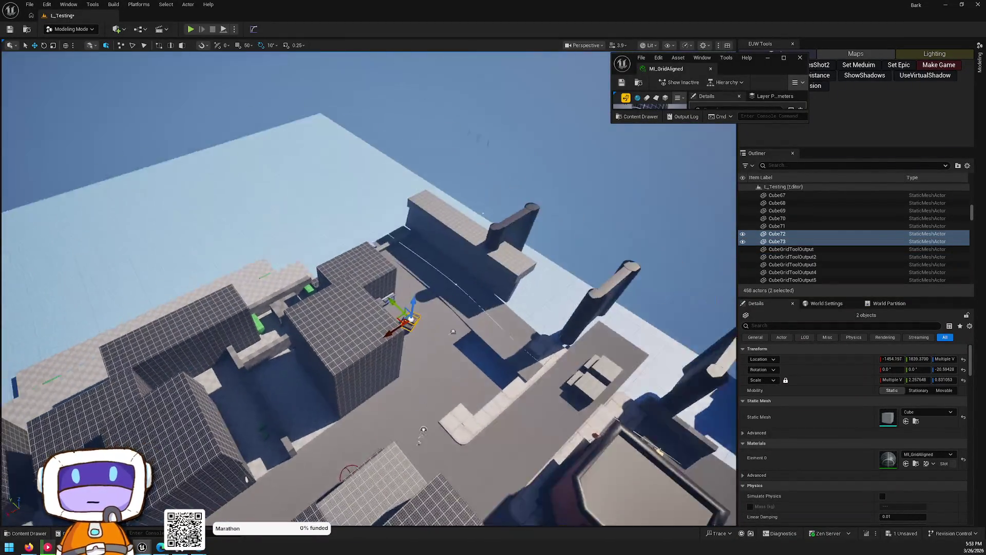
pyautogui.press('f')
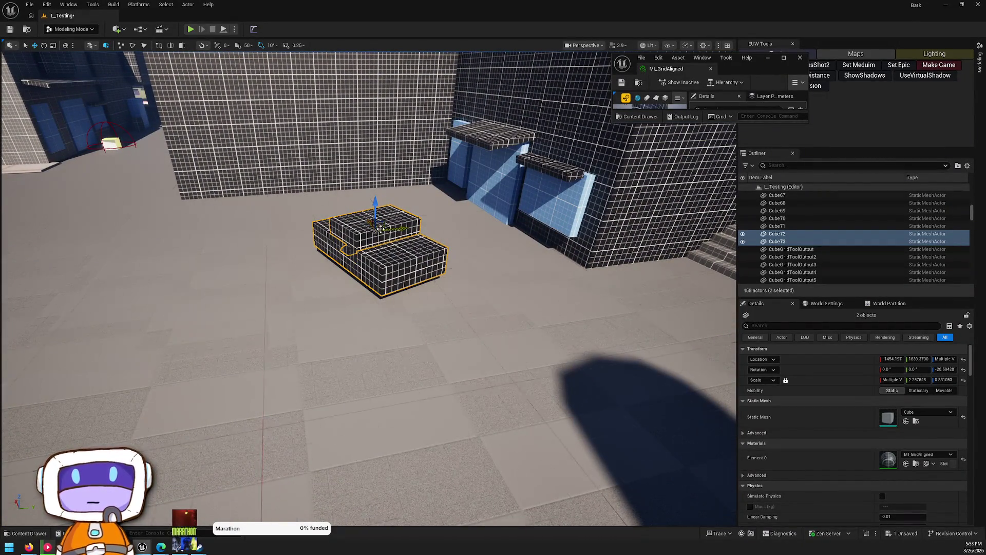
pyautogui.moveTo(384, 189)
pyautogui.mouseDown()
pyautogui.moveTo(561, 292)
pyautogui.moveTo(568, 321)
pyautogui.moveTo(381, 213)
pyautogui.moveTo(397, 232)
pyautogui.moveTo(421, 216)
pyautogui.moveTo(524, 293)
pyautogui.mouseUp()
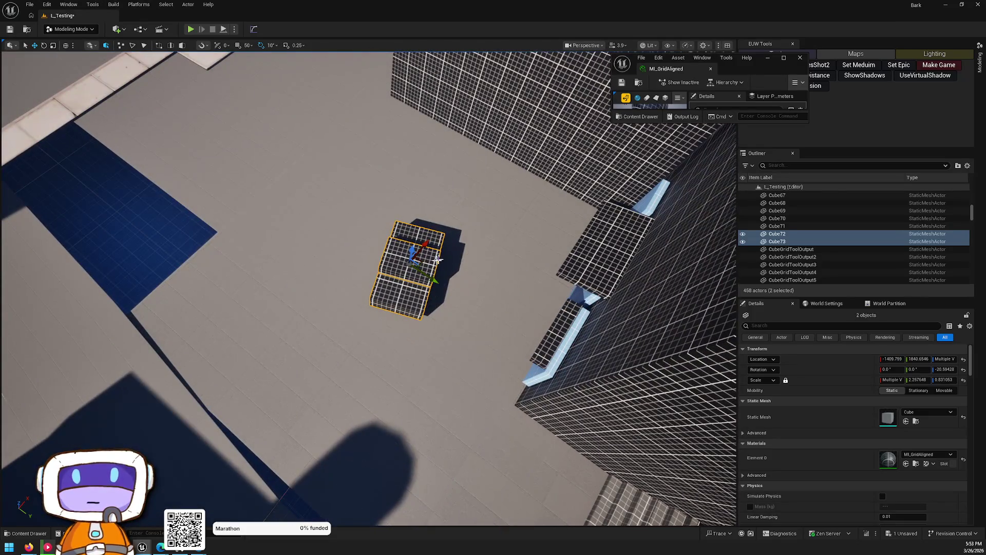
pyautogui.moveTo(422, 260)
pyautogui.mouseDown()
pyautogui.moveTo(260, 263)
pyautogui.moveTo(286, 264)
pyautogui.moveTo(298, 459)
pyautogui.moveTo(495, 353)
pyautogui.moveTo(491, 280)
pyautogui.moveTo(477, 272)
pyautogui.moveTo(505, 235)
pyautogui.moveTo(365, 226)
pyautogui.mouseUp()
# Step: Copy building cube Cube29, lower it toward the floor and slide it along Y as a low wall
pyautogui.click(500, 241)
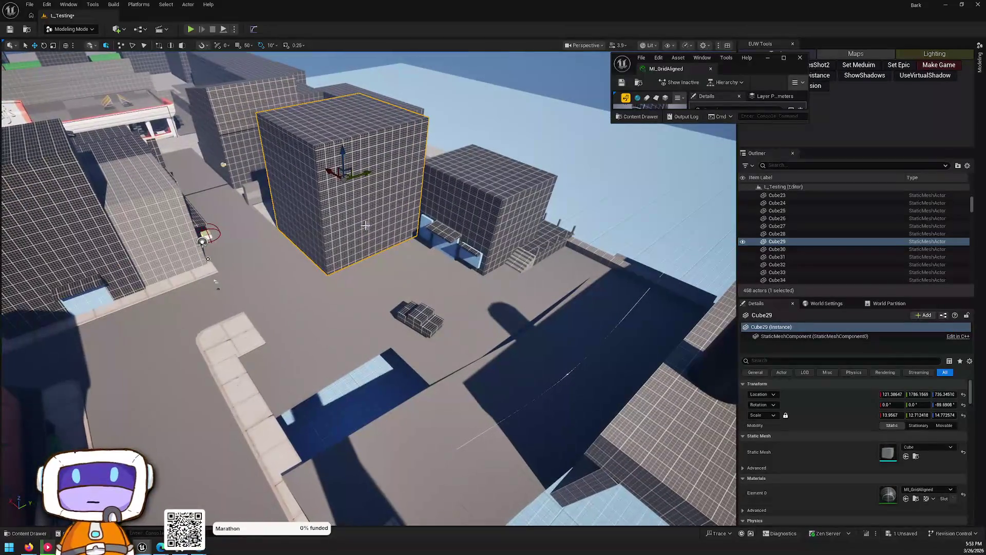
pyautogui.moveTo(333, 170)
pyautogui.keyDown('alt'); pyautogui.mouseDown()
pyautogui.moveTo(441, 264)
pyautogui.moveTo(400, 234)
pyautogui.moveTo(436, 239)
pyautogui.moveTo(442, 226)
pyautogui.moveTo(444, 246)
pyautogui.mouseUp(); pyautogui.keyUp('alt')
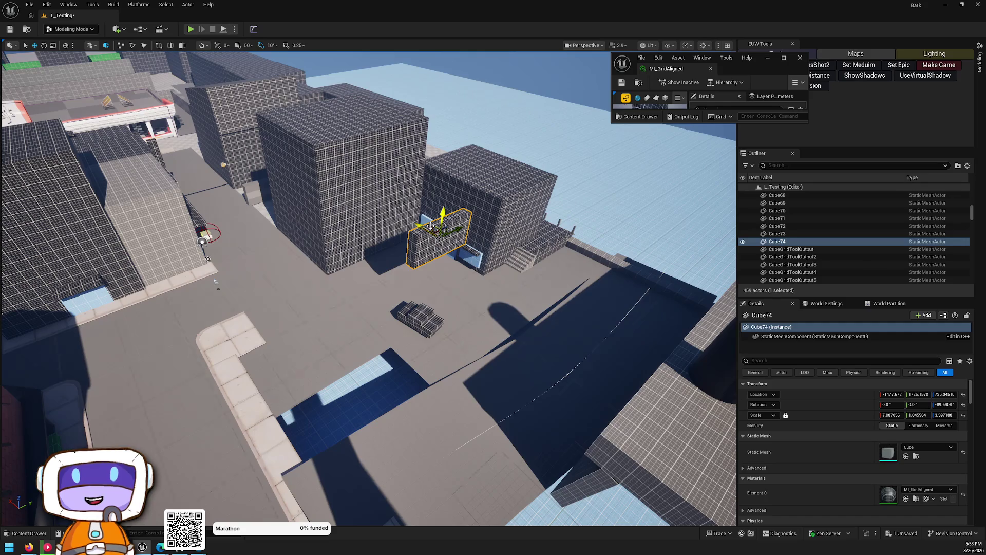
pyautogui.moveTo(368, 287)
pyautogui.mouseDown()
pyautogui.moveTo(406, 265)
pyautogui.moveTo(403, 275)
pyautogui.mouseUp()
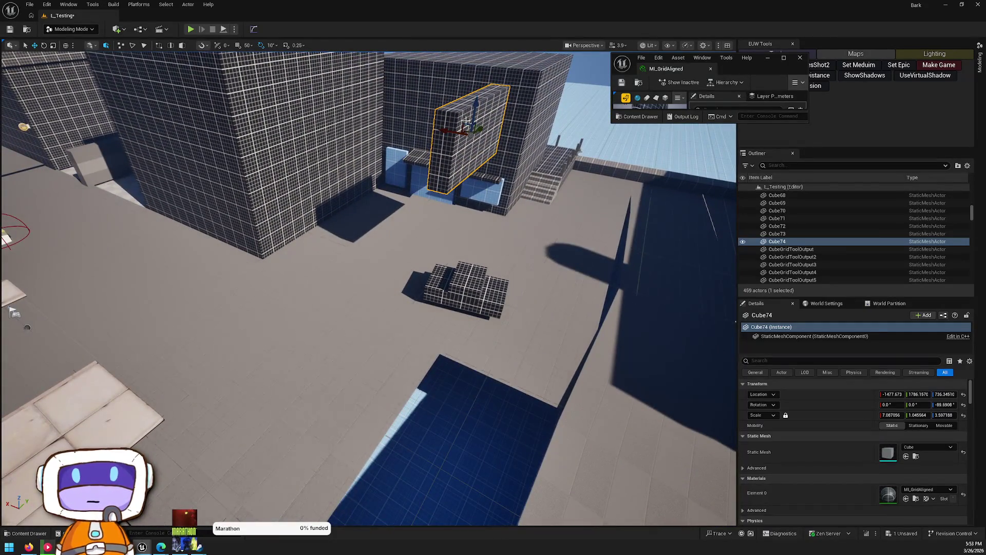
pyautogui.moveTo(465, 126); pyautogui.dragTo(540, 269)
pyautogui.press('f')
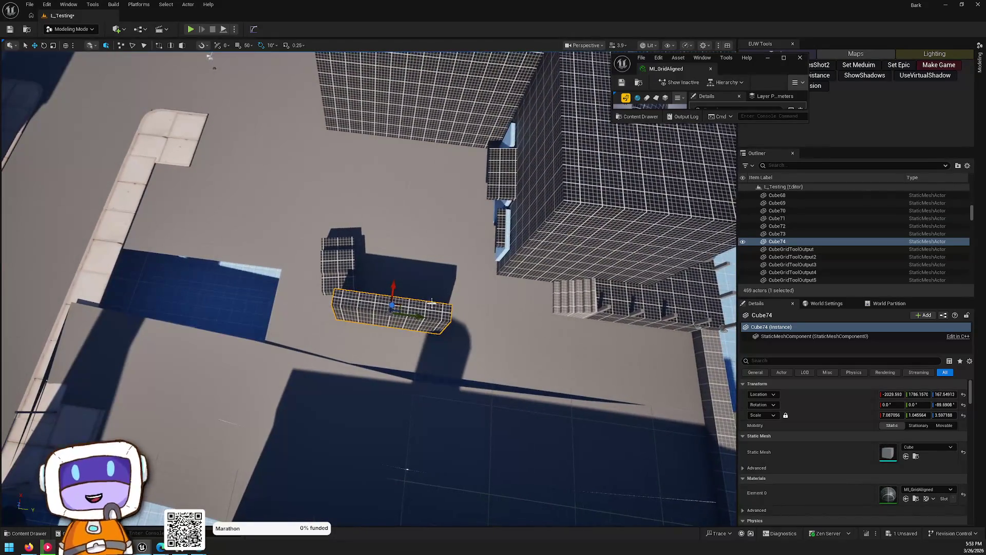
pyautogui.moveTo(415, 312); pyautogui.dragTo(354, 308)
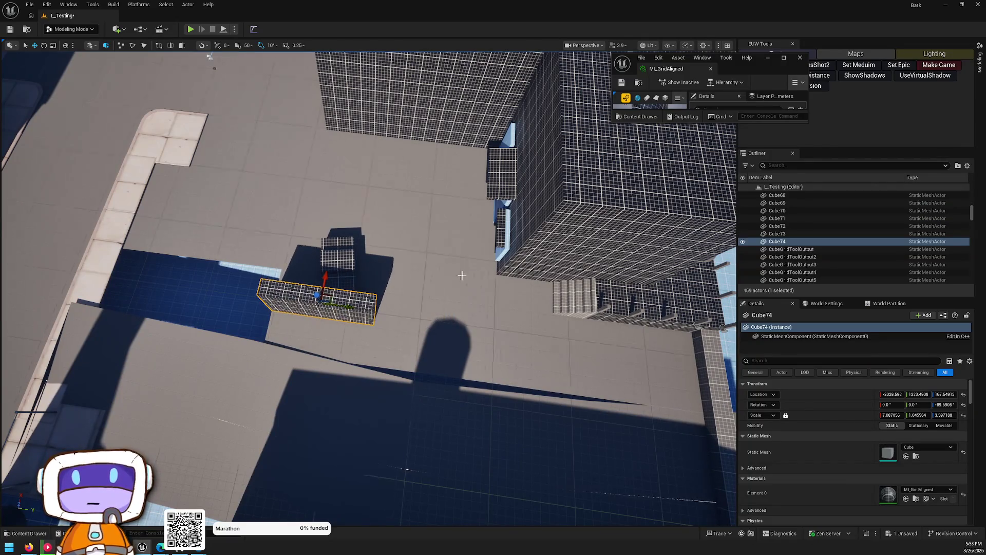
pyautogui.moveTo(184, 458)
pyautogui.mouseDown()
pyautogui.moveTo(386, 210)
pyautogui.moveTo(472, 197)
pyautogui.moveTo(359, 241)
pyautogui.moveTo(551, 313)
pyautogui.mouseUp()
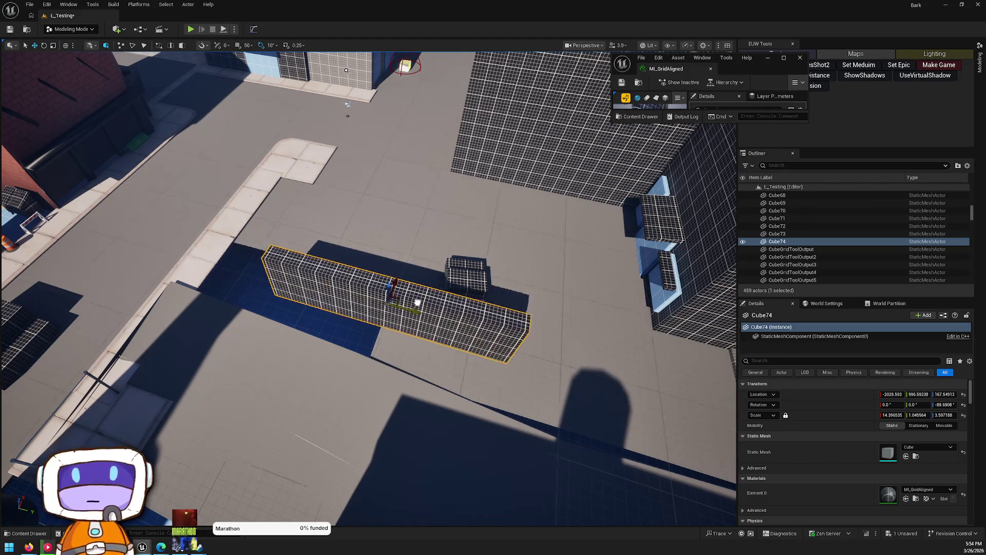
pyautogui.press('Escape')
pyautogui.moveTo(405, 298); pyautogui.dragTo(254, 172)
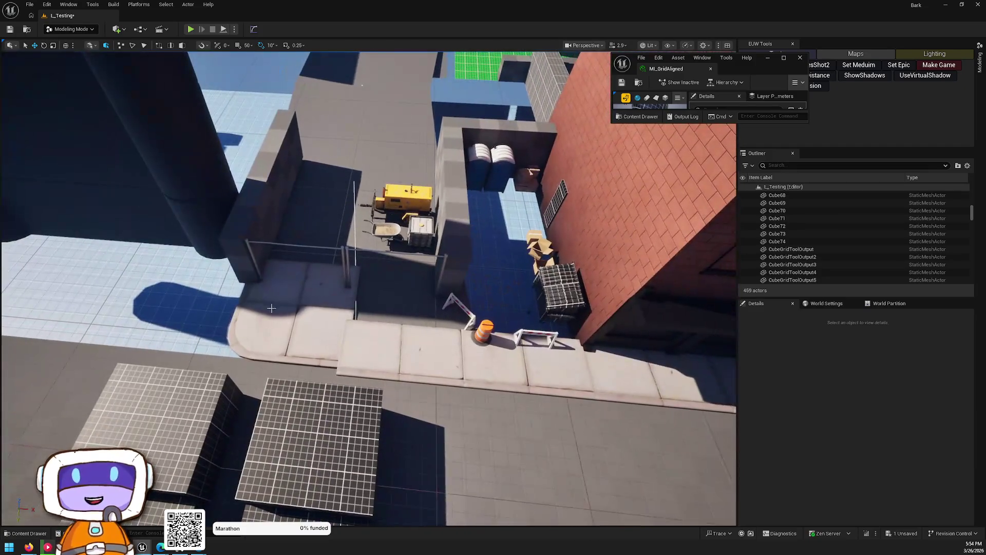
# Step: Delete only the rounded corner sidewalk piece SM_CornerRoundA2 beside the alley
pyautogui.click(271, 308)
pyautogui.keyDown('ctrl'); pyautogui.click(393, 354); pyautogui.keyUp('ctrl')
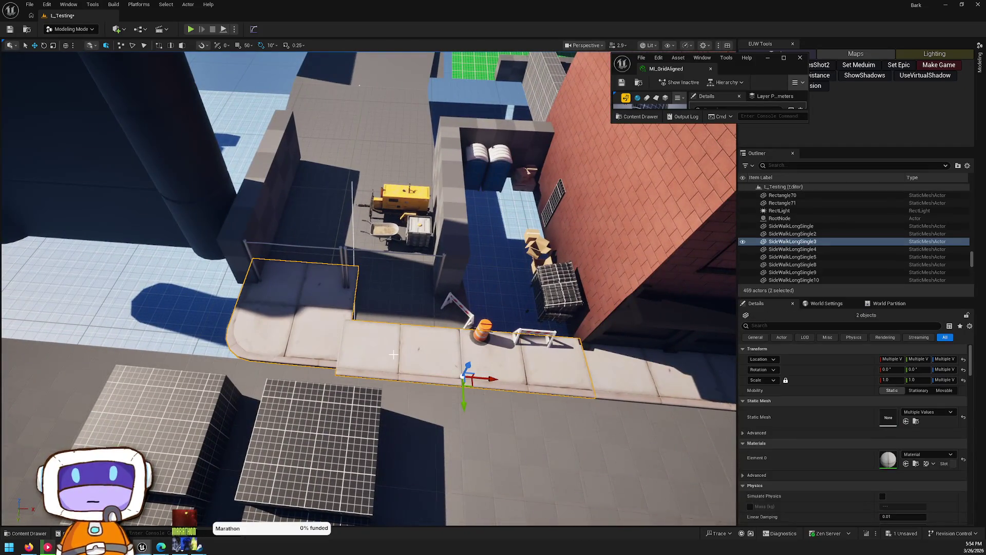
pyautogui.press('Delete')
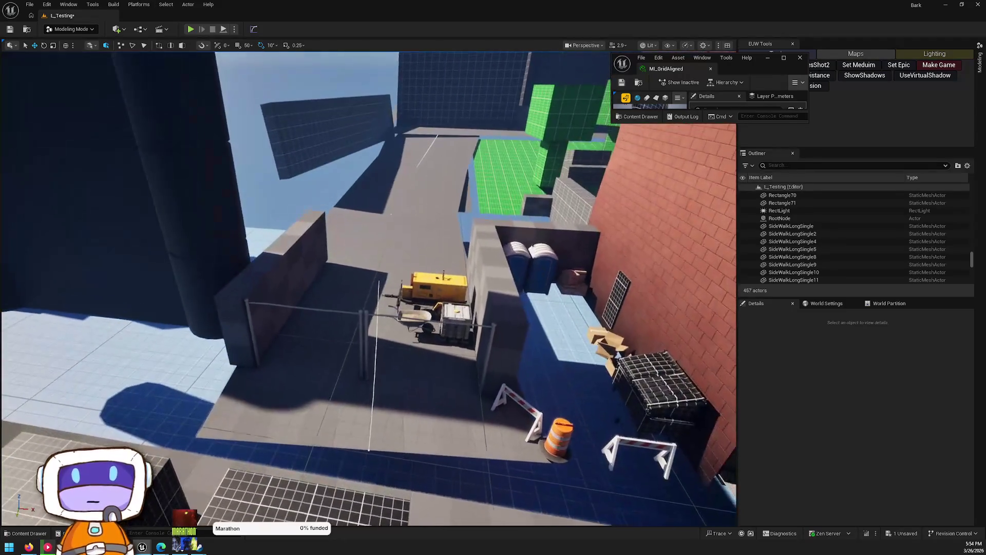
pyautogui.hotkey('ctrl', 'z')
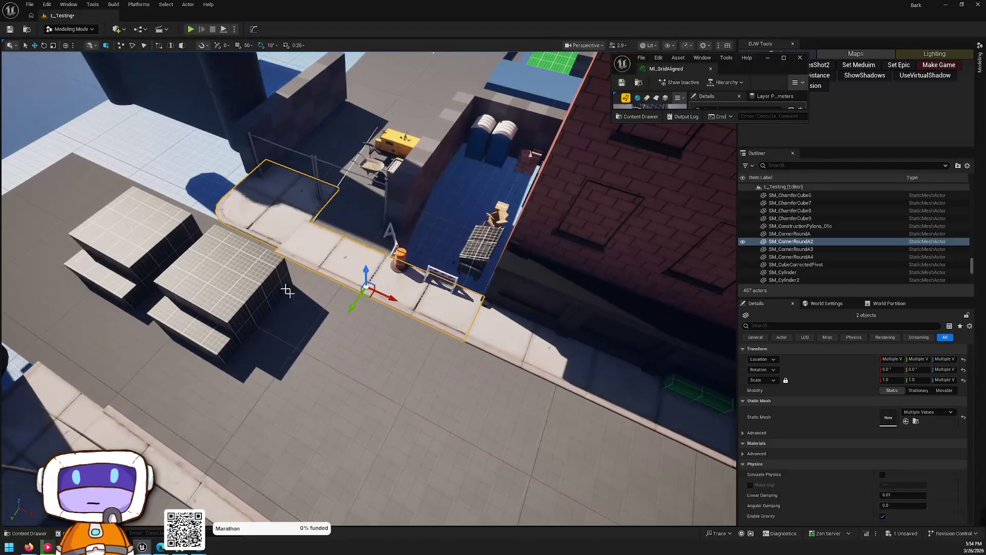
pyautogui.click(299, 201)
pyautogui.press('Delete')
pyautogui.moveTo(296, 204)
pyautogui.mouseDown()
pyautogui.moveTo(267, 200)
pyautogui.moveTo(226, 164)
pyautogui.moveTo(231, 195)
pyautogui.moveTo(257, 208)
pyautogui.mouseUp()
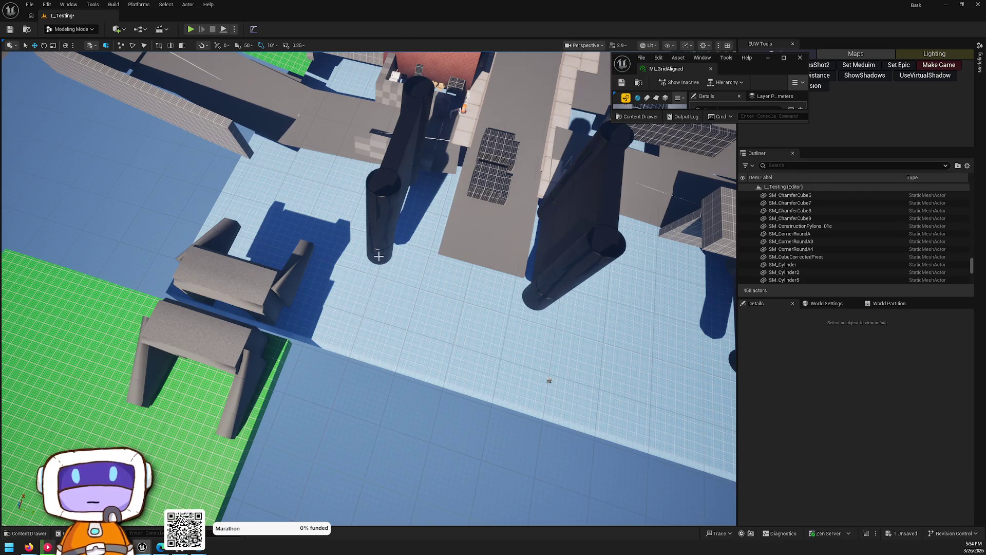
# Step: Alt-drag grey Rectangle40 to place floor tile Rectangle72 at X -7068.986
pyautogui.click(439, 243)
pyautogui.moveTo(440, 244); pyautogui.dragTo(465, 196)
pyautogui.moveTo(413, 384)
pyautogui.mouseDown()
pyautogui.moveTo(427, 415)
pyautogui.moveTo(537, 309)
pyautogui.moveTo(386, 406)
pyautogui.mouseUp()
pyautogui.click(541, 302)
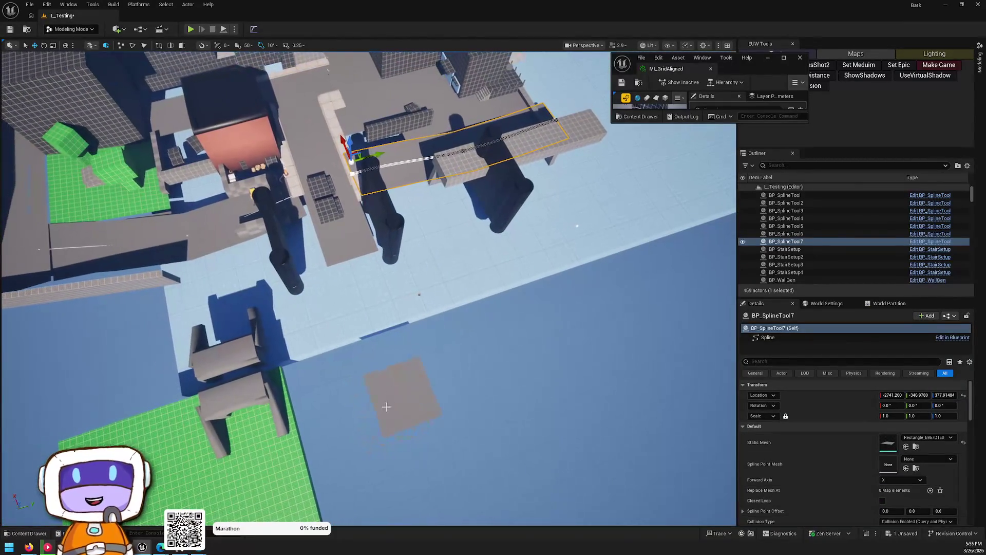
# Step: Delete the grey floor square and Alt-rotate BP_SplineTool7 90° into BP_SplineTool8
pyautogui.click(386, 407)
pyautogui.press('Delete')
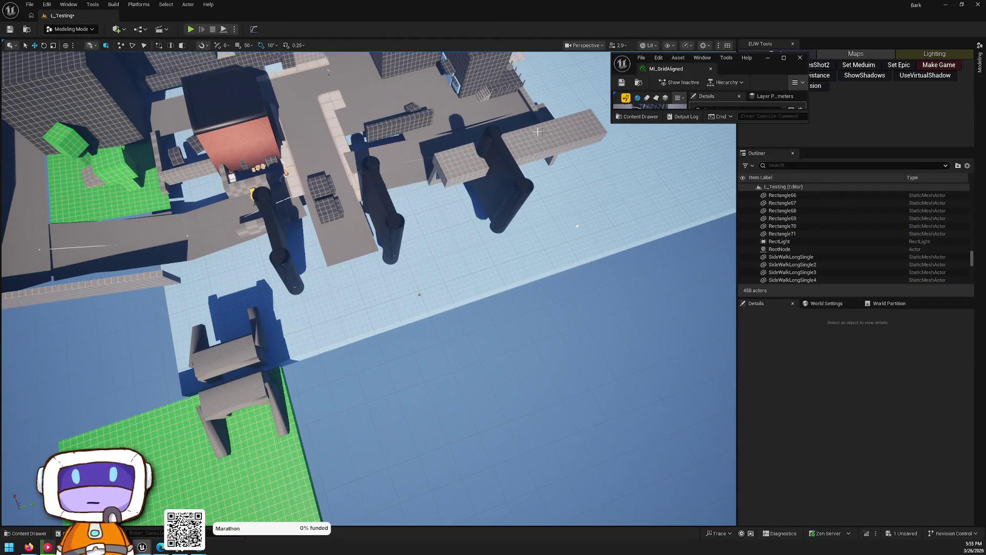
pyautogui.click(385, 172)
pyautogui.moveTo(351, 199)
pyautogui.keyDown('alt'); pyautogui.mouseDown()
pyautogui.moveTo(377, 145)
pyautogui.moveTo(394, 149)
pyautogui.moveTo(308, 242)
pyautogui.moveTo(358, 250)
pyautogui.moveTo(362, 169)
pyautogui.moveTo(300, 260)
pyautogui.mouseUp(); pyautogui.keyUp('alt')
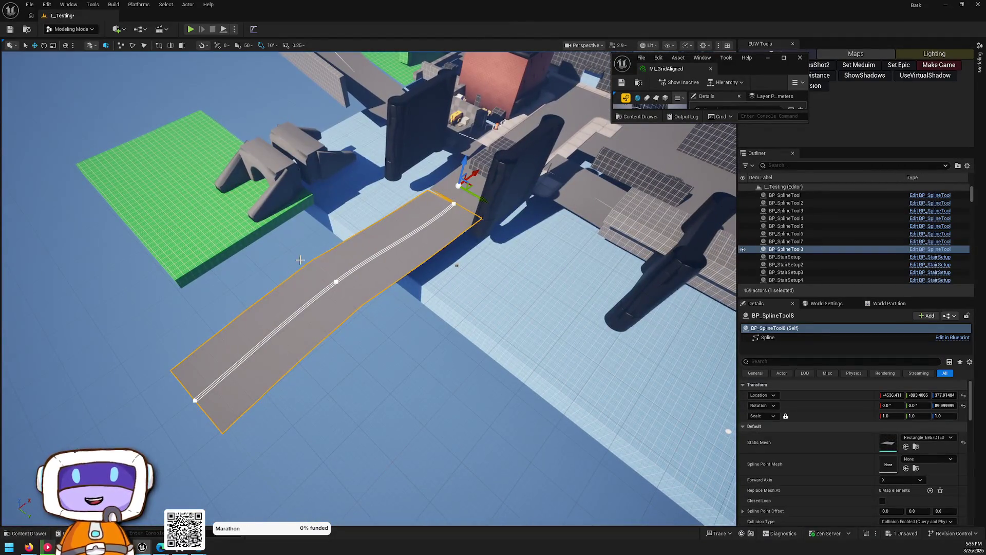
# Step: Drag BP_SplineTool8's middle and end spline points to make the ramp wind across the grid
pyautogui.click(340, 280)
pyautogui.moveTo(357, 298)
pyautogui.mouseDown()
pyautogui.moveTo(387, 326)
pyautogui.moveTo(336, 296)
pyautogui.moveTo(347, 303)
pyautogui.mouseUp()
pyautogui.moveTo(365, 269); pyautogui.dragTo(393, 253)
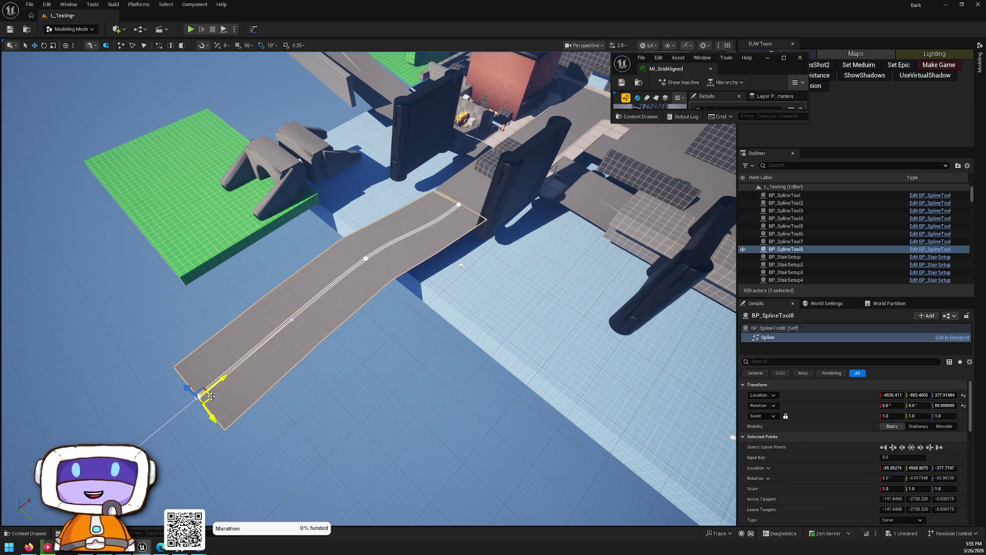
pyautogui.moveTo(211, 396); pyautogui.dragTo(412, 461)
pyautogui.moveTo(402, 392)
pyautogui.mouseDown()
pyautogui.moveTo(380, 346)
pyautogui.moveTo(401, 422)
pyautogui.moveTo(377, 344)
pyautogui.moveTo(442, 329)
pyautogui.moveTo(495, 296)
pyautogui.moveTo(362, 312)
pyautogui.moveTo(389, 304)
pyautogui.moveTo(340, 303)
pyautogui.mouseUp()
# Step: Fly over the new ramp and select a cube building near it
pyautogui.moveTo(611, 267); pyautogui.dragTo(580, 246)
pyautogui.moveTo(568, 322); pyautogui.dragTo(568, 322)
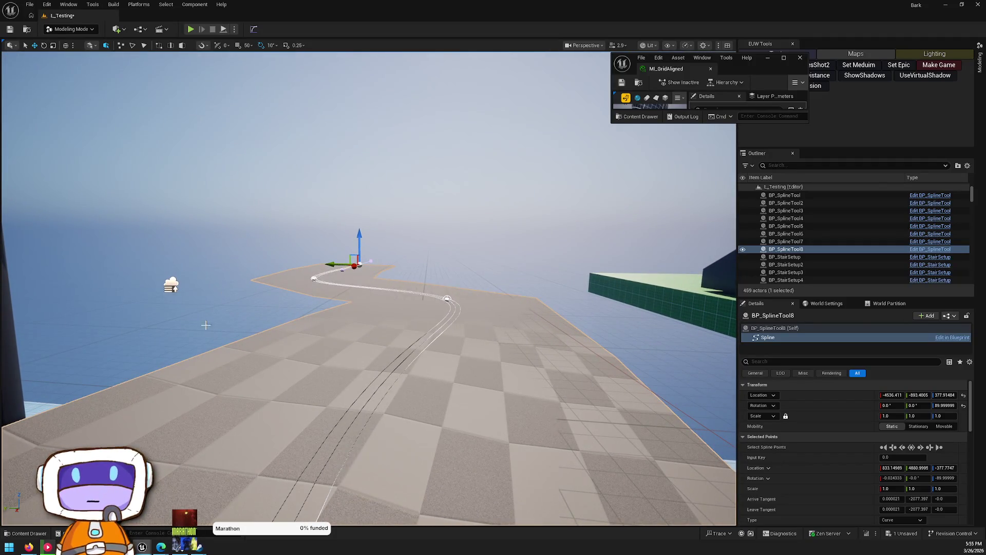
pyautogui.moveTo(438, 251); pyautogui.dragTo(438, 250)
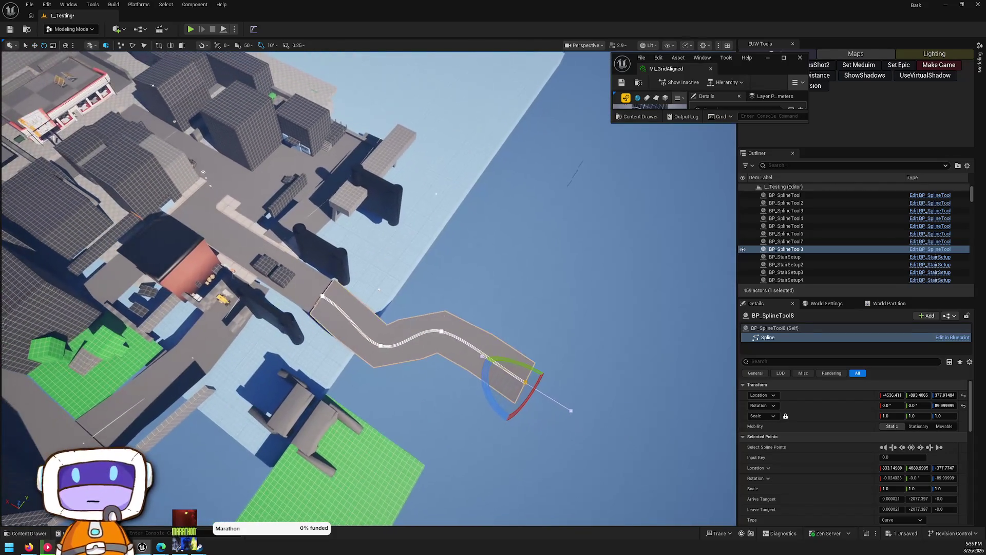
pyautogui.click(252, 128)
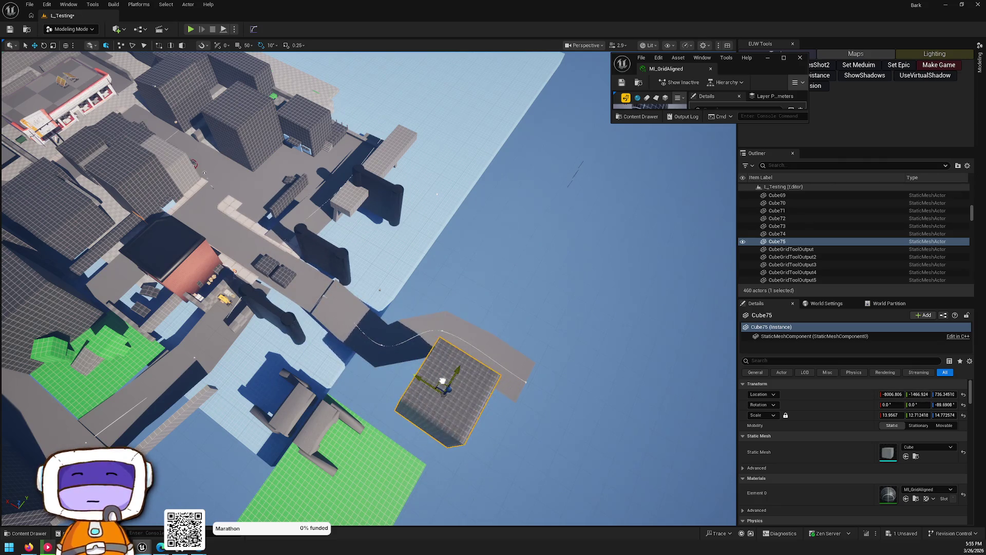
# Step: Lower a mid point and the end point of BP_SplineTool8's spline slightly
pyautogui.click(568, 341)
pyautogui.moveTo(568, 341); pyautogui.dragTo(580, 336)
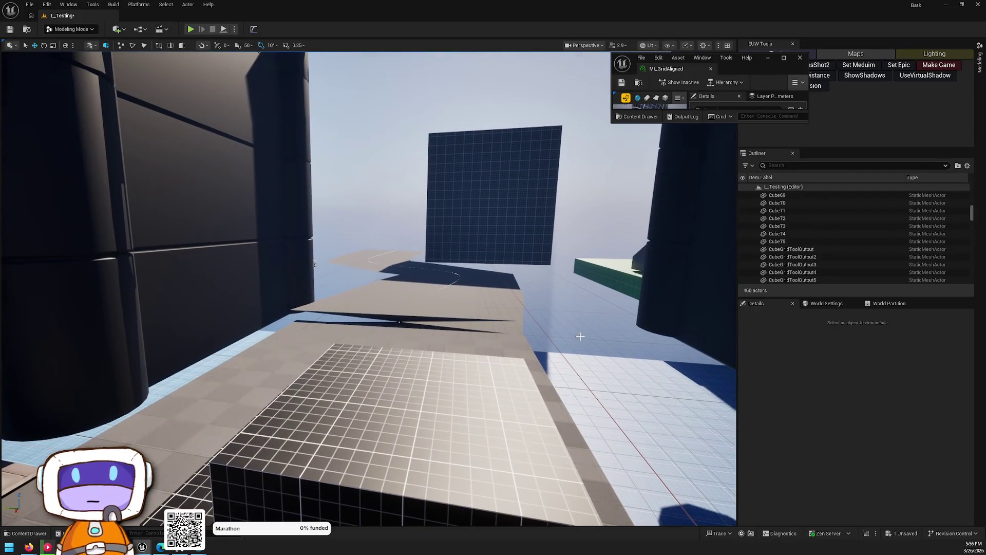
pyautogui.click(429, 275)
pyautogui.click(457, 275)
pyautogui.moveTo(255, 292); pyautogui.dragTo(255, 291)
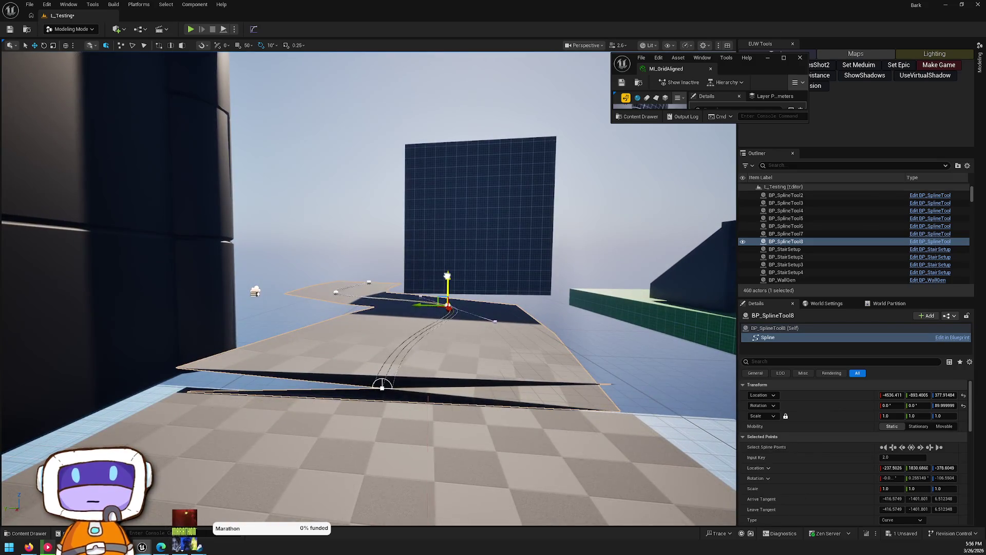
pyautogui.moveTo(447, 288); pyautogui.dragTo(449, 294)
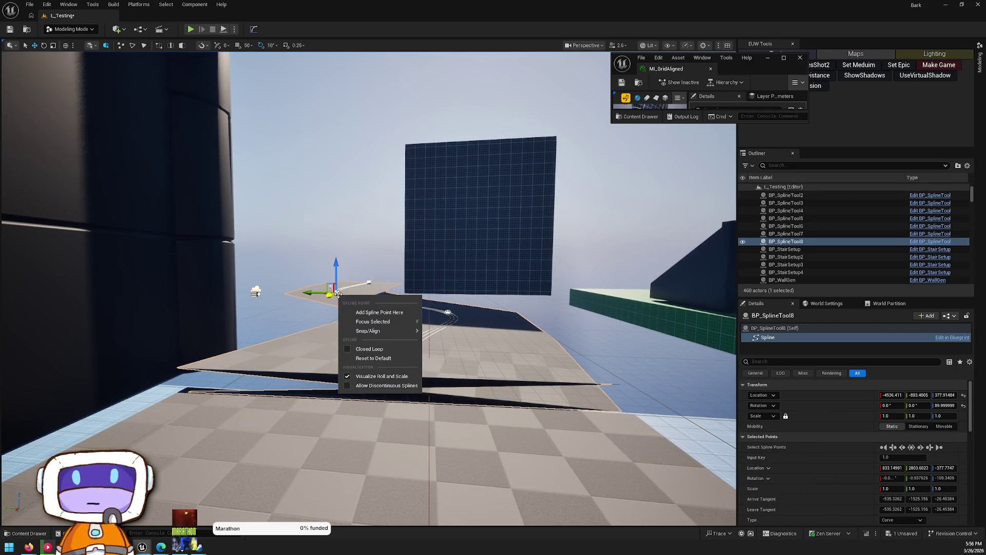
pyautogui.click(375, 280)
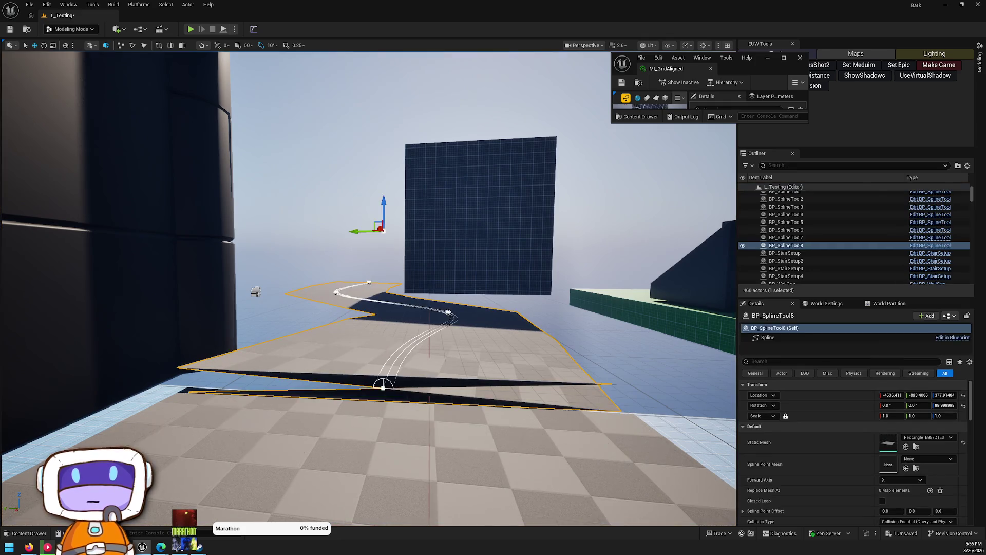
pyautogui.moveTo(369, 262); pyautogui.dragTo(345, 271)
pyautogui.click(355, 273)
# Step: Fly to the grid wall blocks and select the long low CubeGridToolOutput61 wall
pyautogui.press('w')
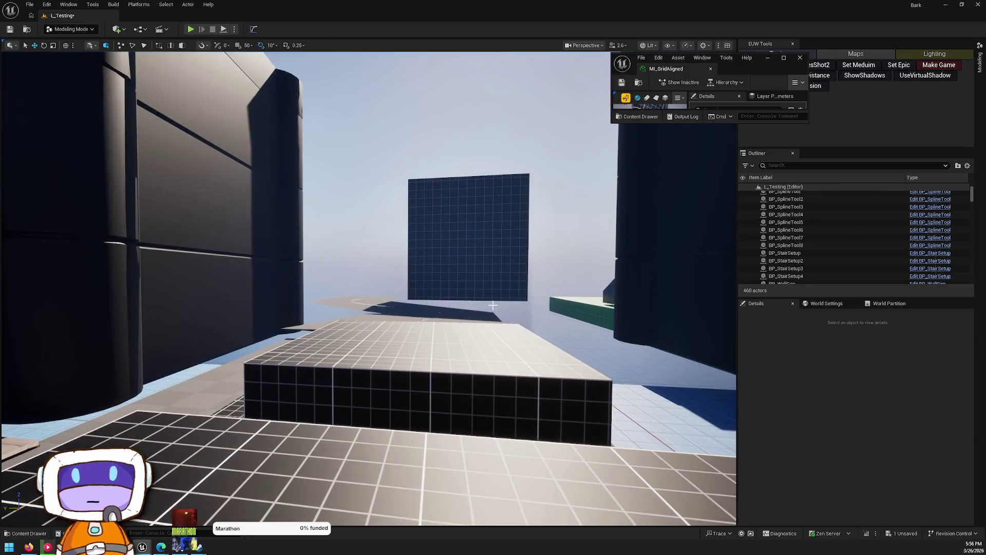
pyautogui.press('e')
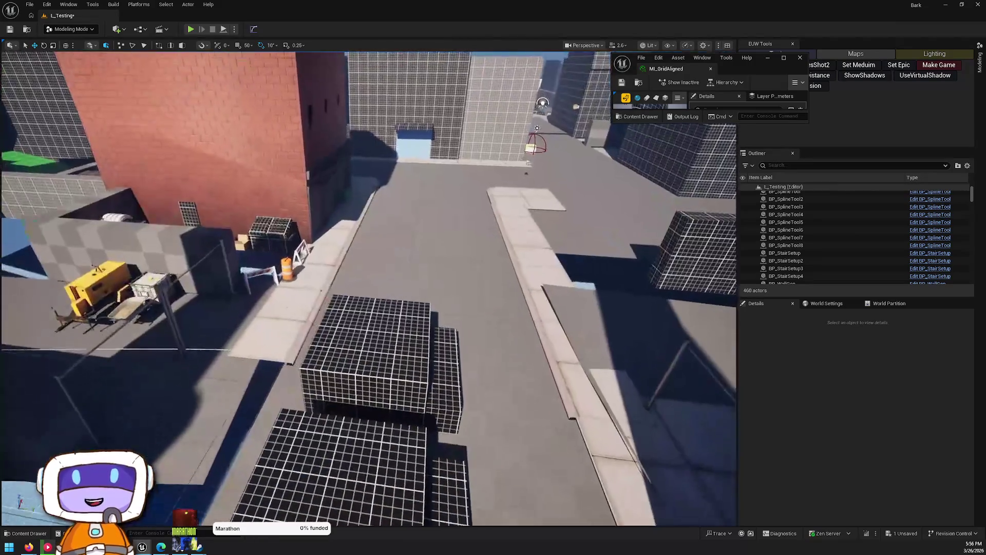
pyautogui.press('q')
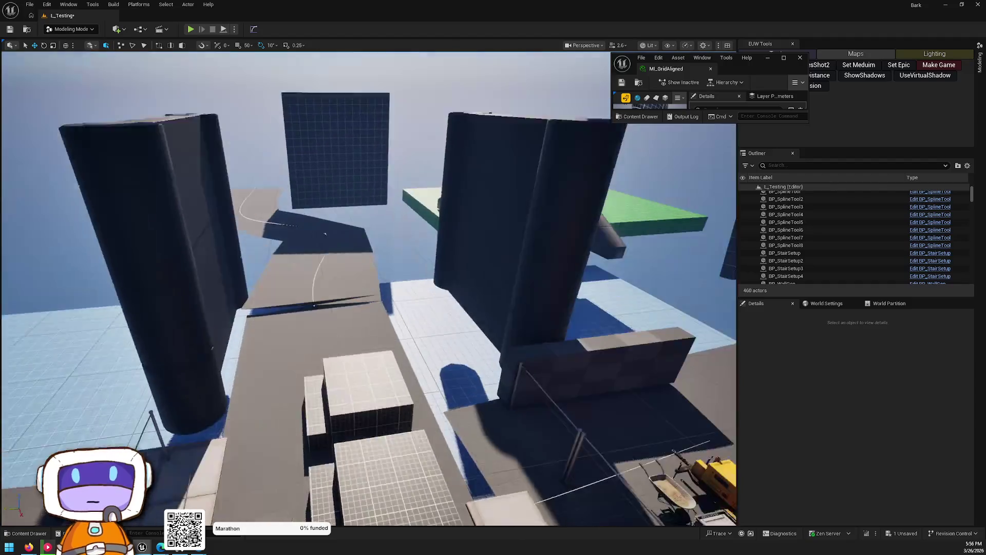
pyautogui.press('e')
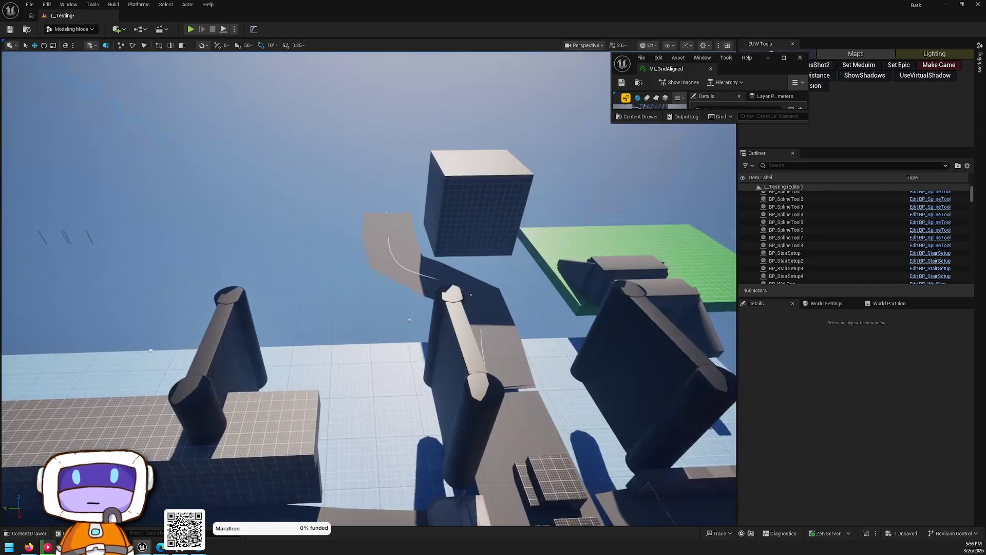
pyautogui.press('q')
pyautogui.press('s')
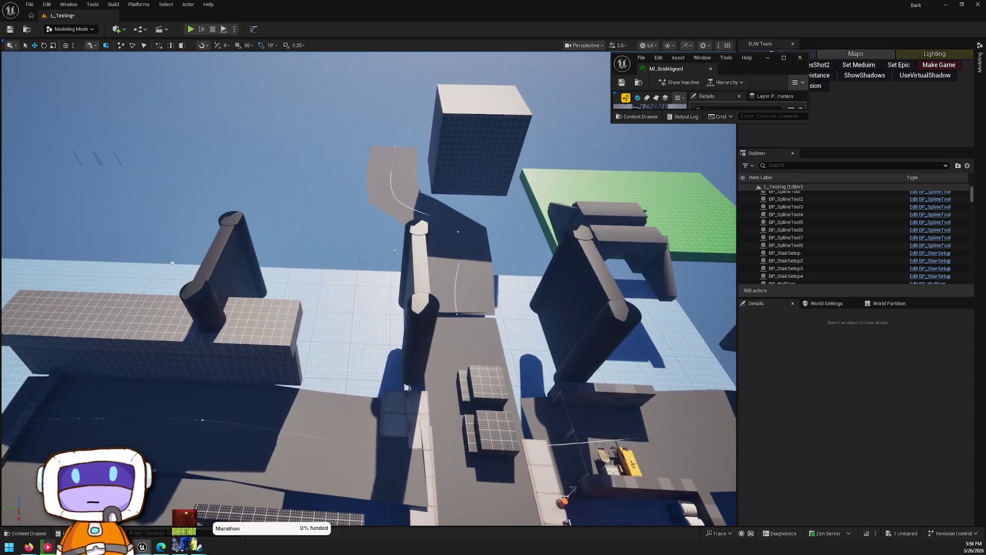
pyautogui.click(142, 311)
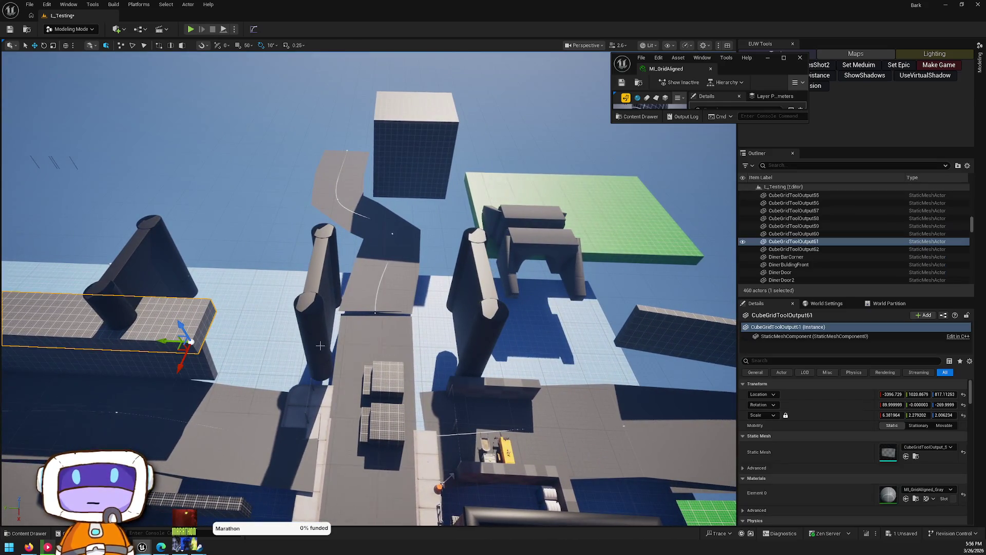
# Step: Duplicate both stacked blocks sideways along Y as CubeGridToolOutput63 and 64, scaling them down in X
pyautogui.press('f')
pyautogui.press('r')
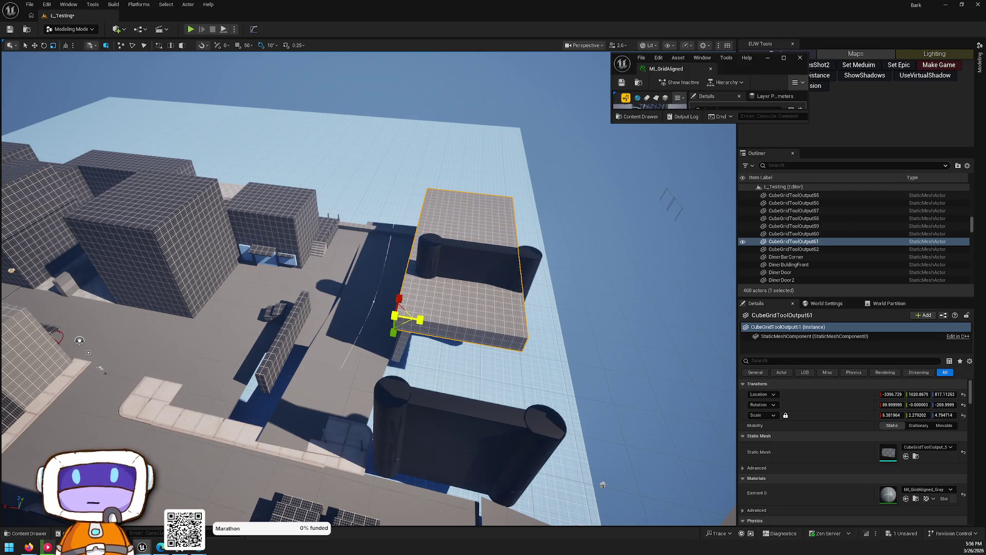
pyautogui.press('w')
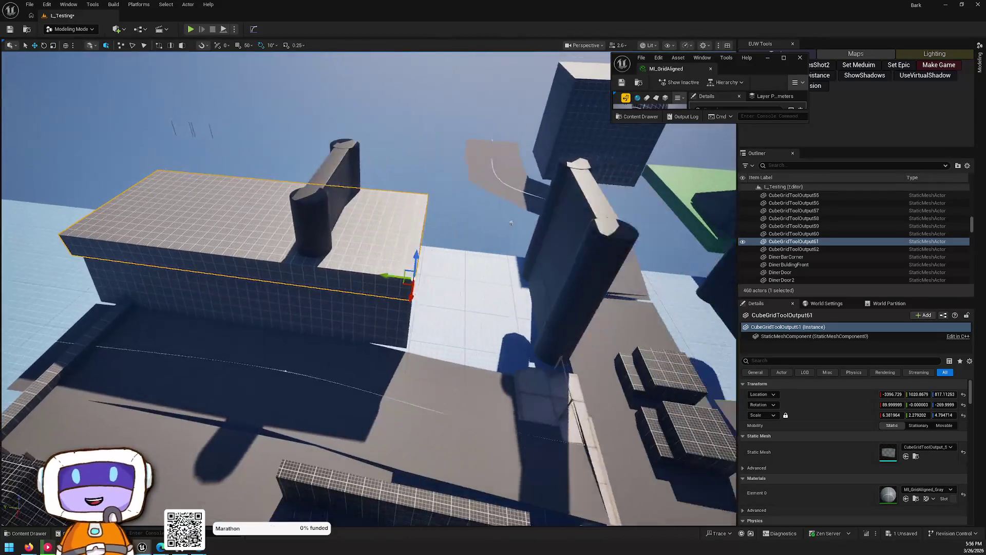
pyautogui.moveTo(511, 223); pyautogui.dragTo(376, 267)
pyautogui.keyDown('ctrl'); pyautogui.click(216, 325); pyautogui.keyUp('ctrl')
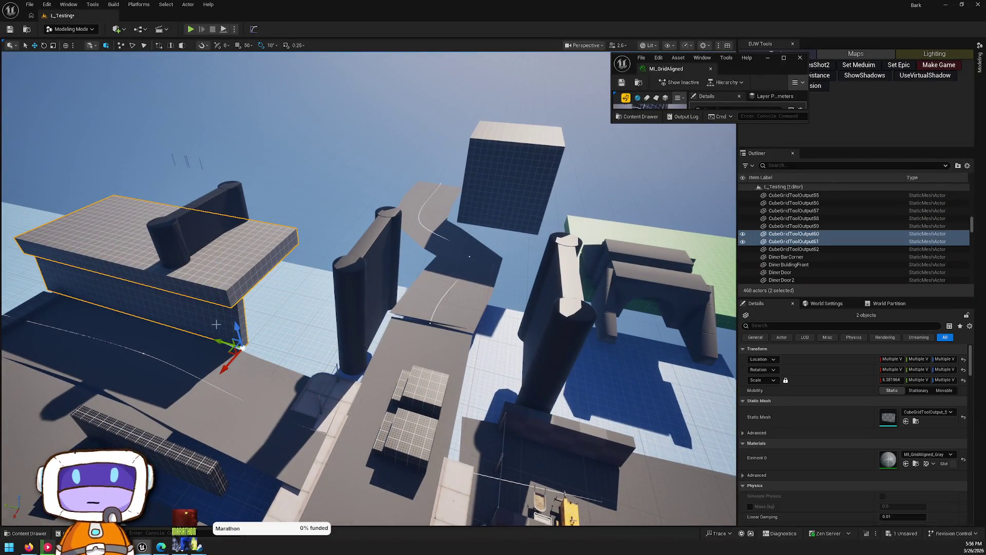
pyautogui.moveTo(216, 347)
pyautogui.keyDown('alt'); pyautogui.mouseDown()
pyautogui.moveTo(352, 345)
pyautogui.moveTo(330, 341)
pyautogui.mouseUp(); pyautogui.keyUp('alt')
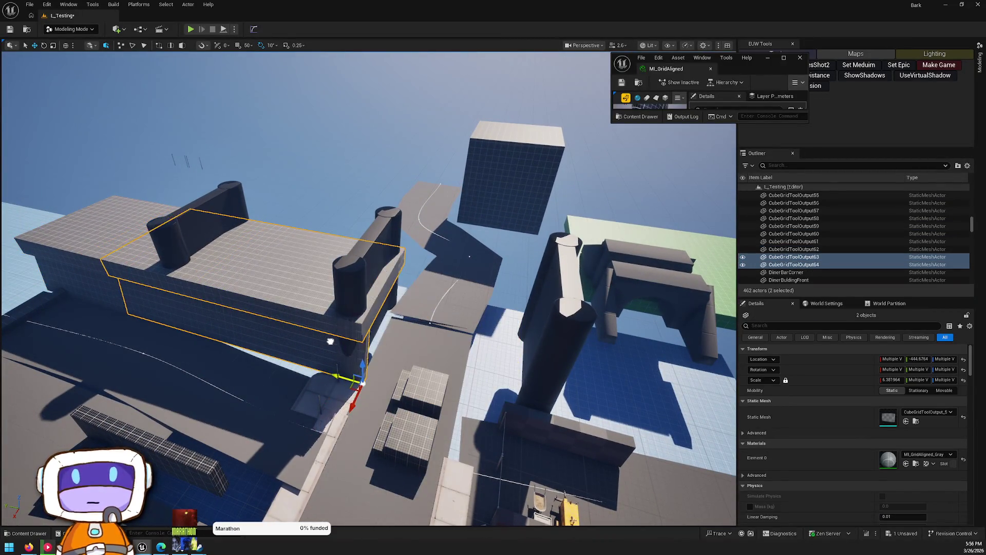
pyautogui.moveTo(340, 377); pyautogui.dragTo(362, 381)
pyautogui.click(318, 306)
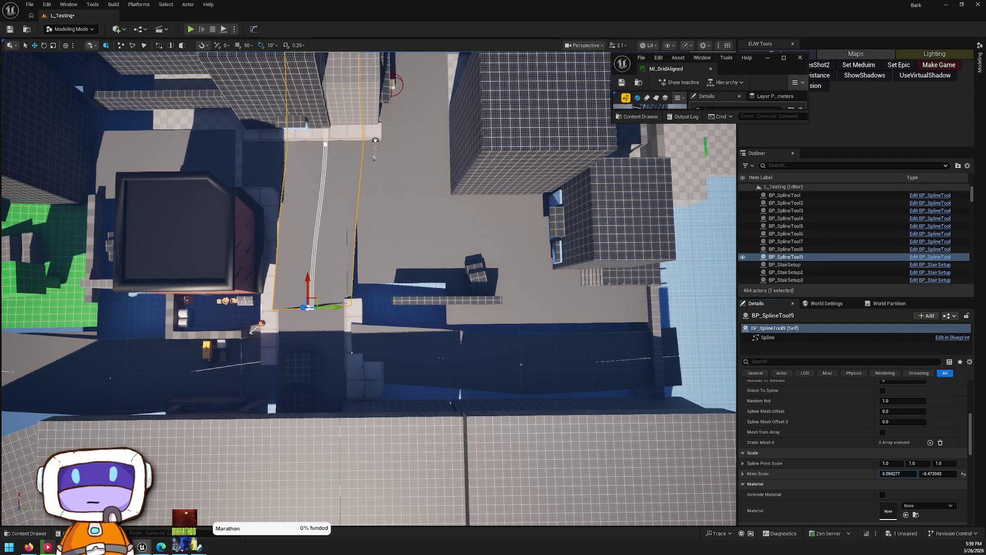
# Step: Drag BP_SplineTool9's end and top spline points to curve the street ramp
pyautogui.moveTo(269, 232); pyautogui.dragTo(269, 231)
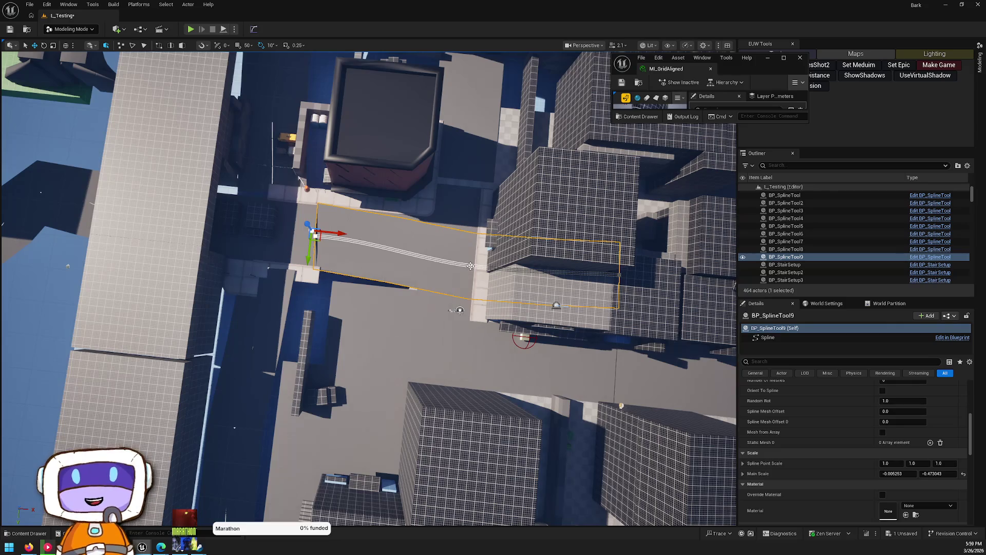
pyautogui.click(470, 265)
pyautogui.moveTo(494, 267); pyautogui.dragTo(445, 261)
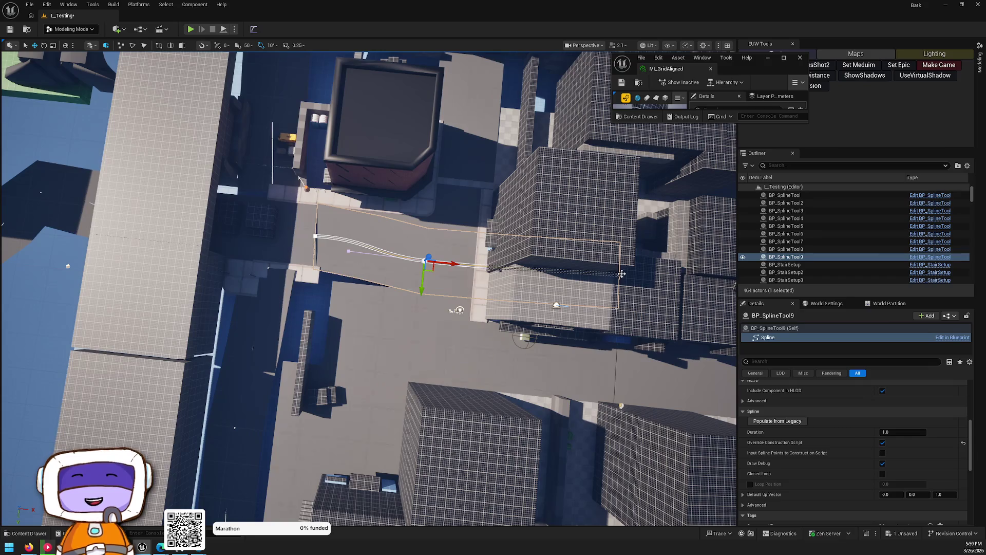
pyautogui.moveTo(629, 287)
pyautogui.mouseDown()
pyautogui.moveTo(524, 338)
pyautogui.moveTo(460, 318)
pyautogui.moveTo(477, 328)
pyautogui.moveTo(390, 293)
pyautogui.moveTo(379, 211)
pyautogui.moveTo(374, 217)
pyautogui.moveTo(416, 222)
pyautogui.mouseUp()
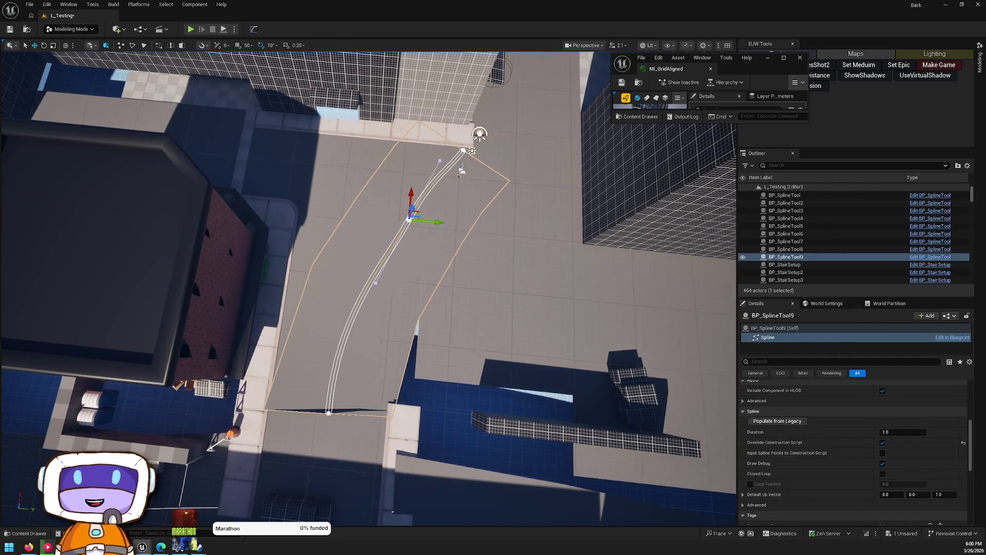
pyautogui.click(418, 206)
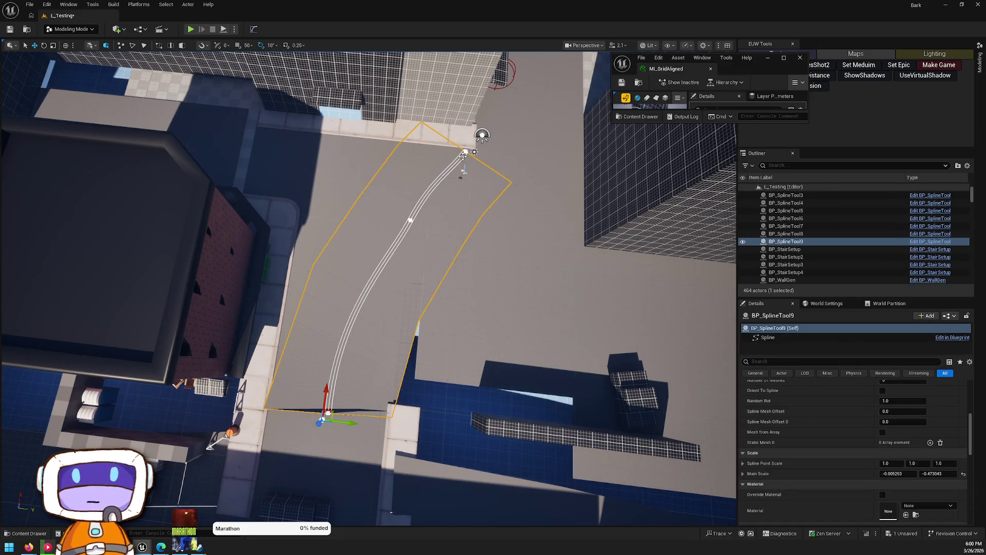
pyautogui.click(464, 154)
pyautogui.moveTo(464, 173)
pyautogui.mouseDown()
pyautogui.moveTo(523, 175)
pyautogui.moveTo(497, 170)
pyautogui.moveTo(468, 136)
pyautogui.moveTo(442, 206)
pyautogui.moveTo(390, 241)
pyautogui.moveTo(376, 300)
pyautogui.mouseUp()
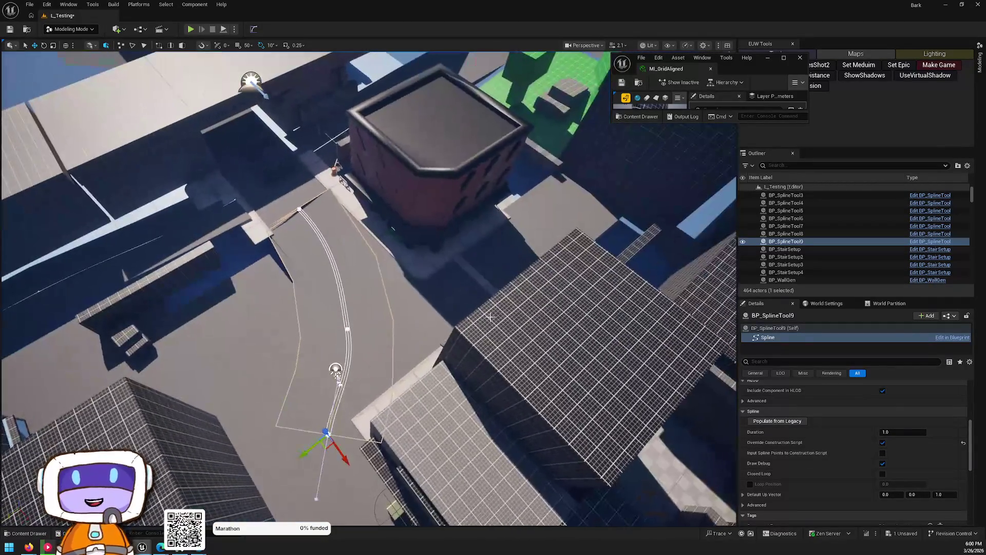
# Step: Undo the point moves and property change until BP_SplineTool9 is gone
pyautogui.hotkey('ctrl', 'z')
pyautogui.hotkey('ctrl', 'z')
pyautogui.hotkey('ctrl', 'z')
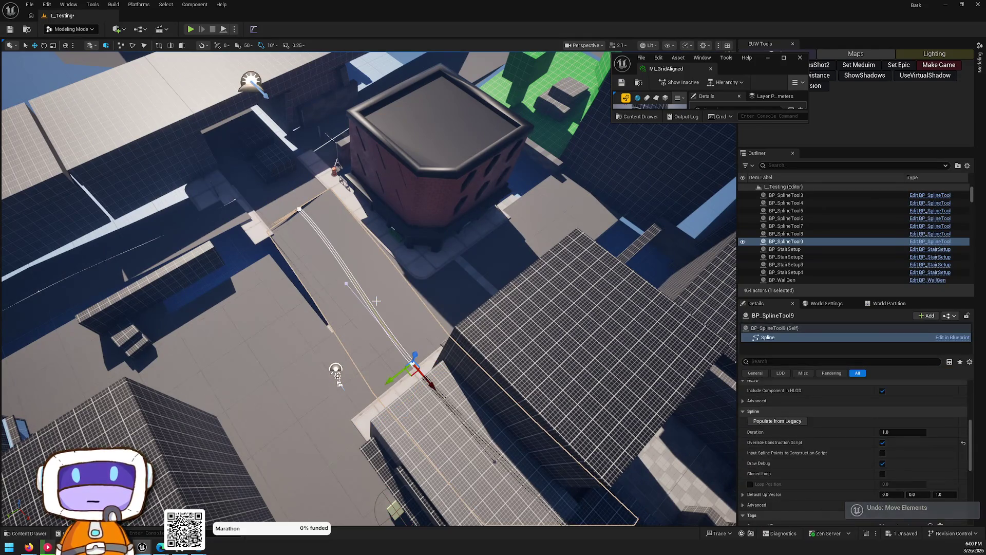
pyautogui.hotkey('ctrl', 'z')
pyautogui.hotkey('ctrl', 'z')
pyautogui.hotkey('ctrl', 'z')
pyautogui.hotkey('ctrl', 'z')
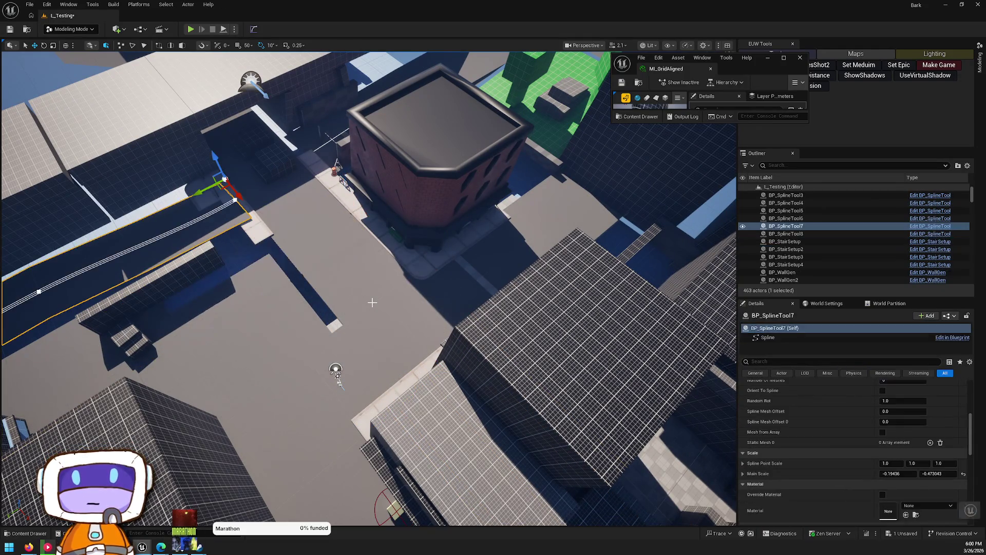
pyautogui.hotkey('ctrl', 'z')
pyautogui.hotkey('ctrl', 'z')
pyautogui.hotkey('ctrl', 'z')
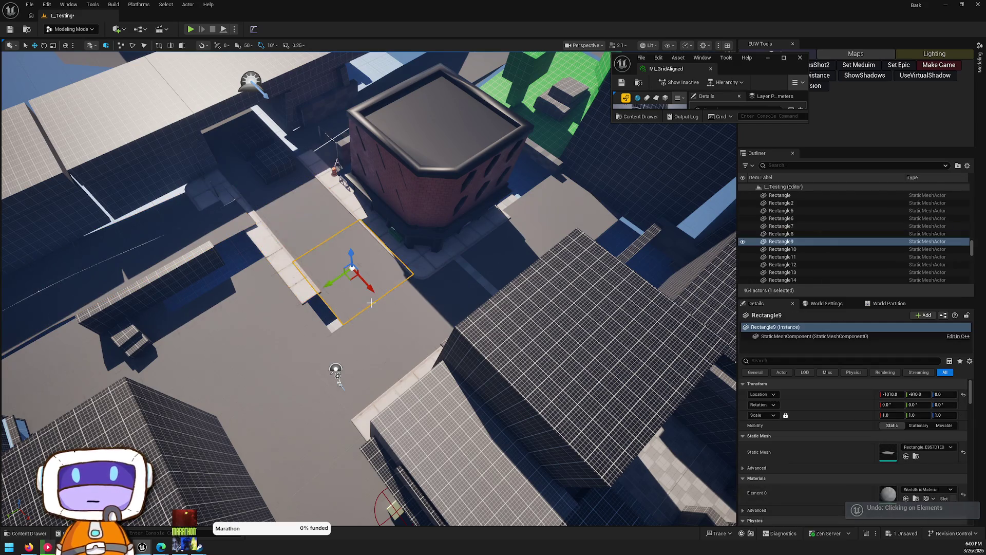
pyautogui.moveTo(395, 309)
pyautogui.mouseDown()
pyautogui.moveTo(298, 308)
pyautogui.moveTo(146, 281)
pyautogui.mouseUp()
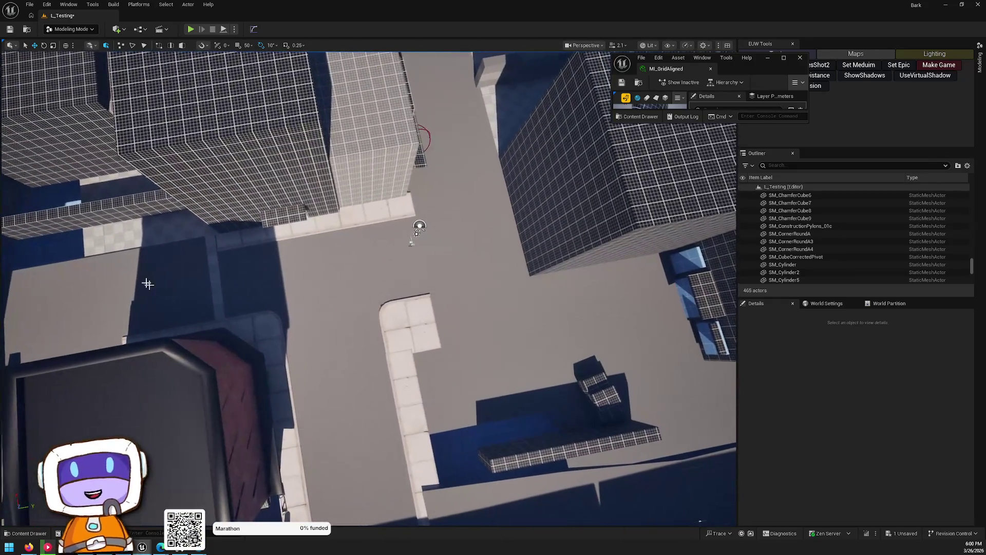
# Step: Save the L_Testing level from the '1 Unsaved' list, then pull the camera back over the city
pyautogui.moveTo(419, 225); pyautogui.dragTo(344, 283)
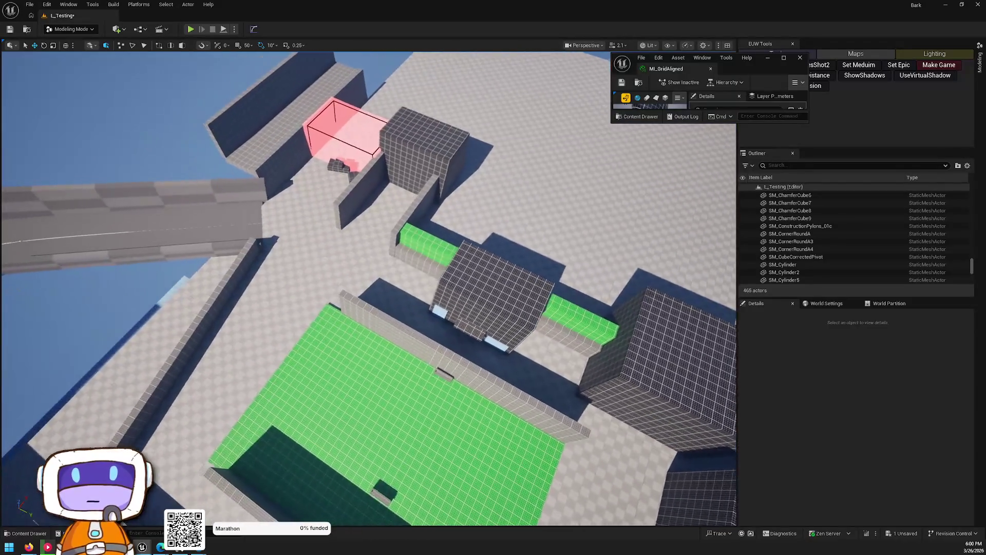
pyautogui.scroll(2, 369, 288)
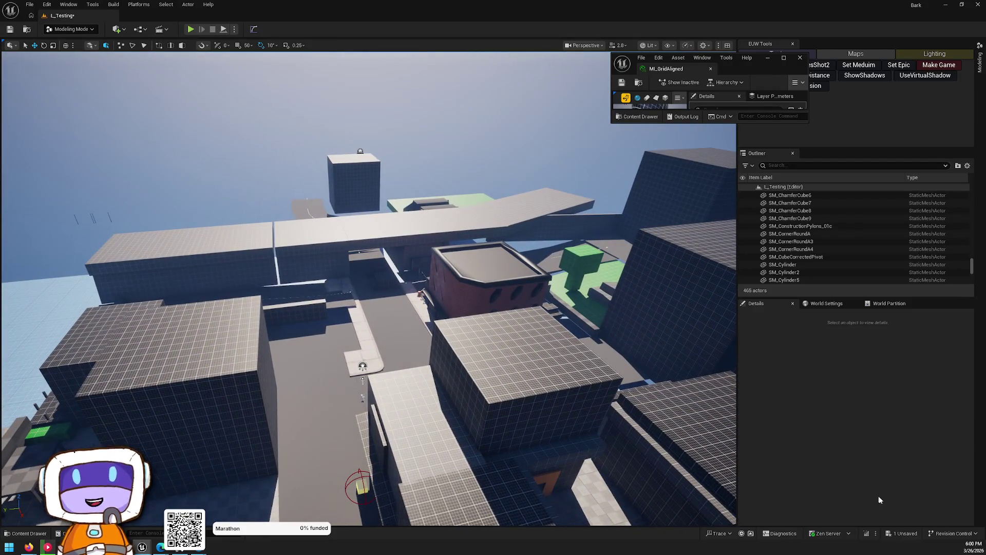
pyautogui.click(905, 534)
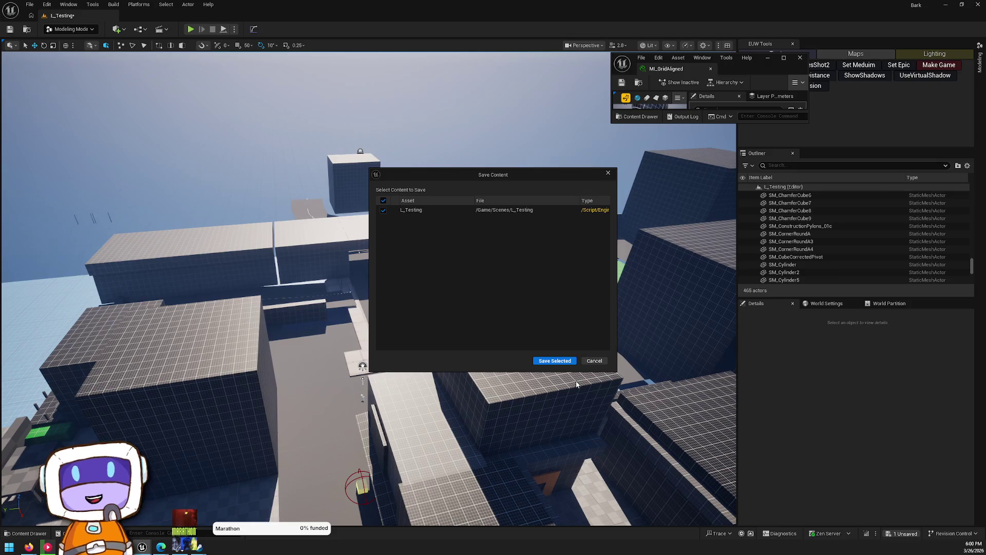
pyautogui.click(569, 360)
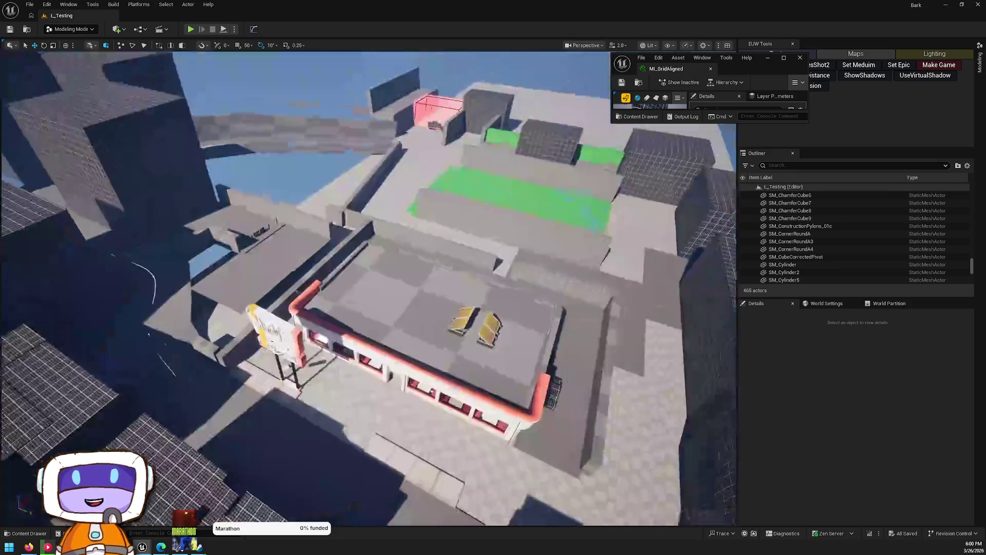
pyautogui.scroll(2, 346, 368)
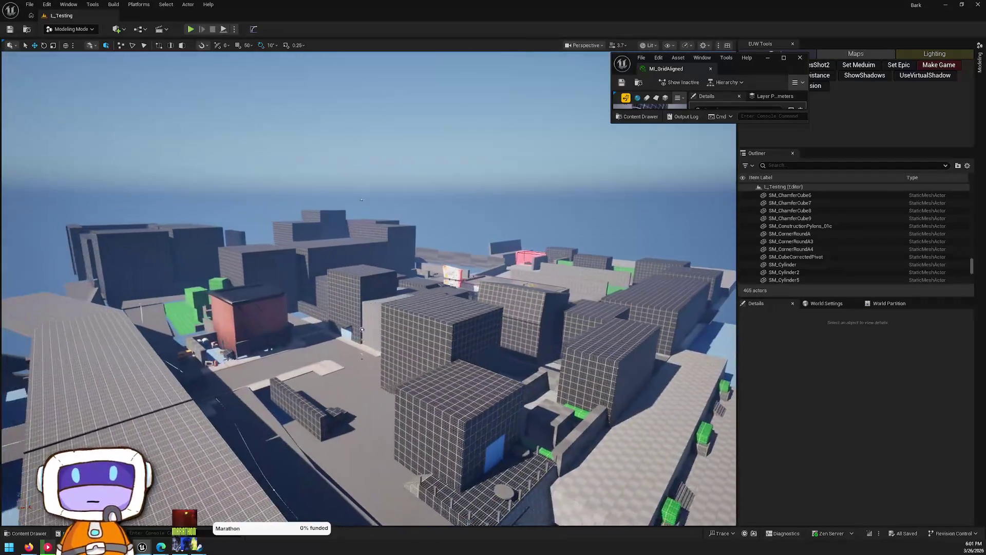
pyautogui.press('s')
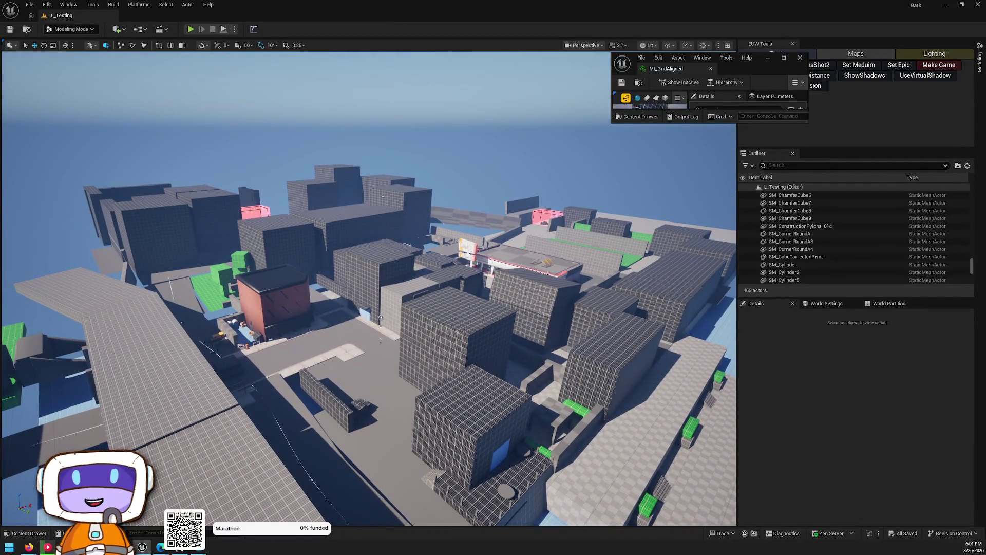